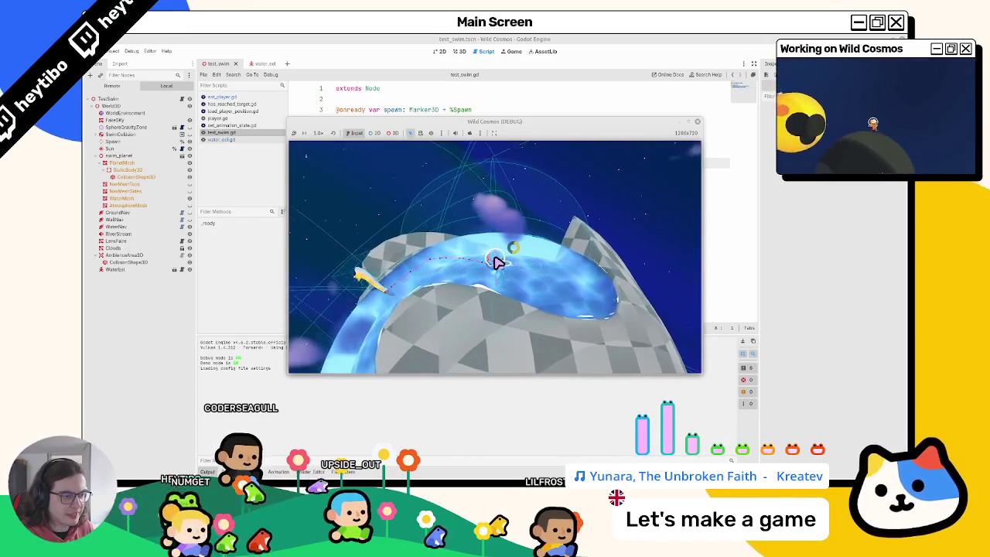
# Focus the running Wild Cosmos swim test window so it can be stopped.
pyautogui.click(497, 262)
# Close the swim test, open the water_eel scene, and fold and unfold its behaviour tree branches.
pyautogui.click(328, 262)
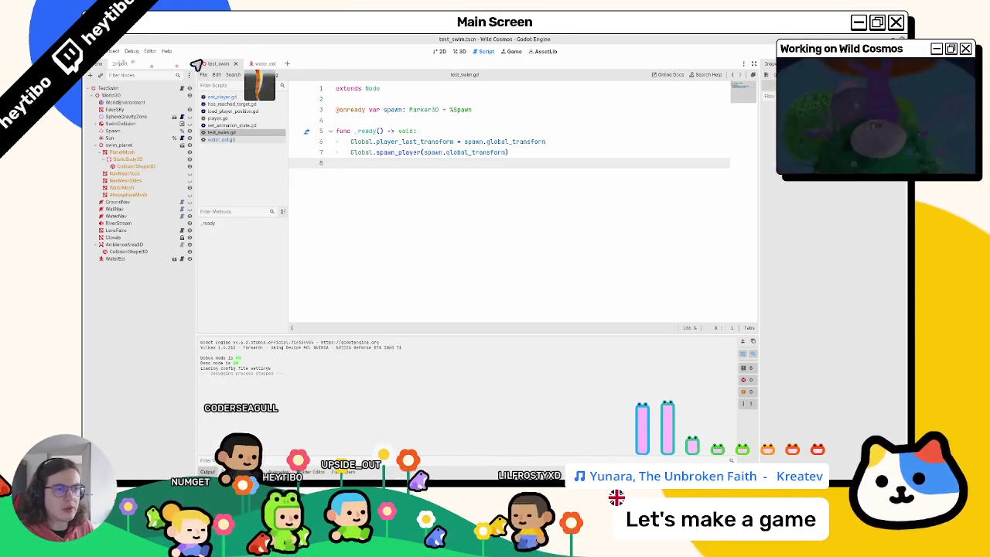
pyautogui.click(259, 63)
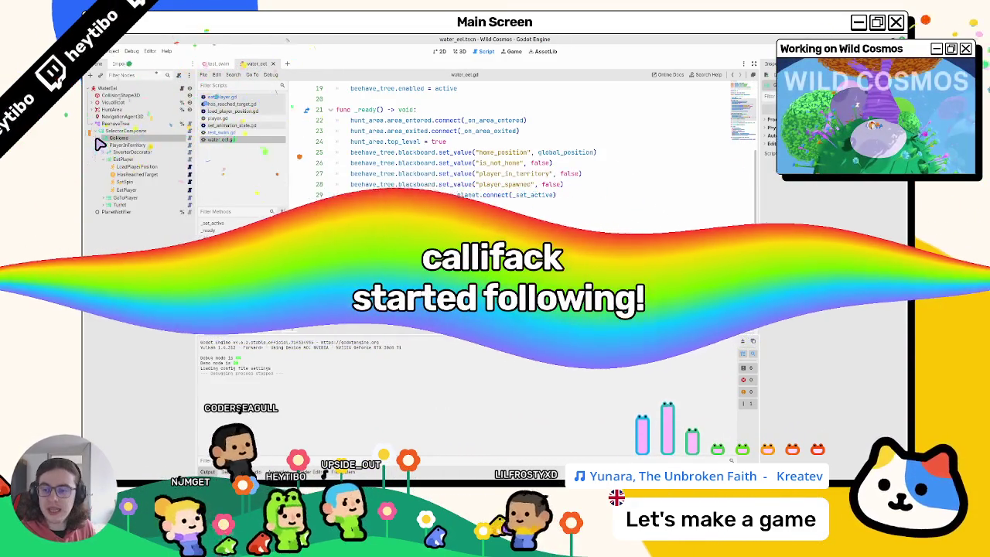
pyautogui.click(103, 137)
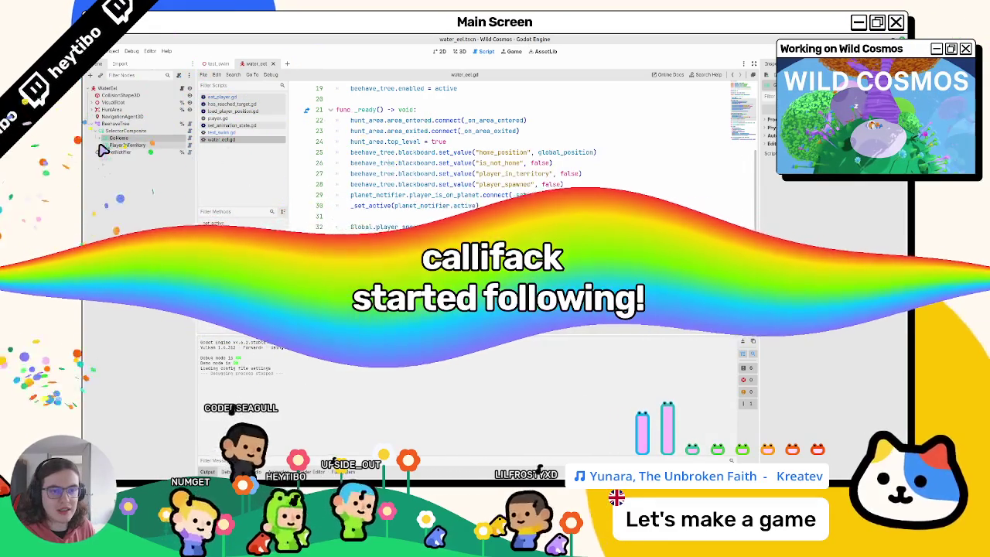
pyautogui.click(101, 144)
pyautogui.rightClick(161, 131)
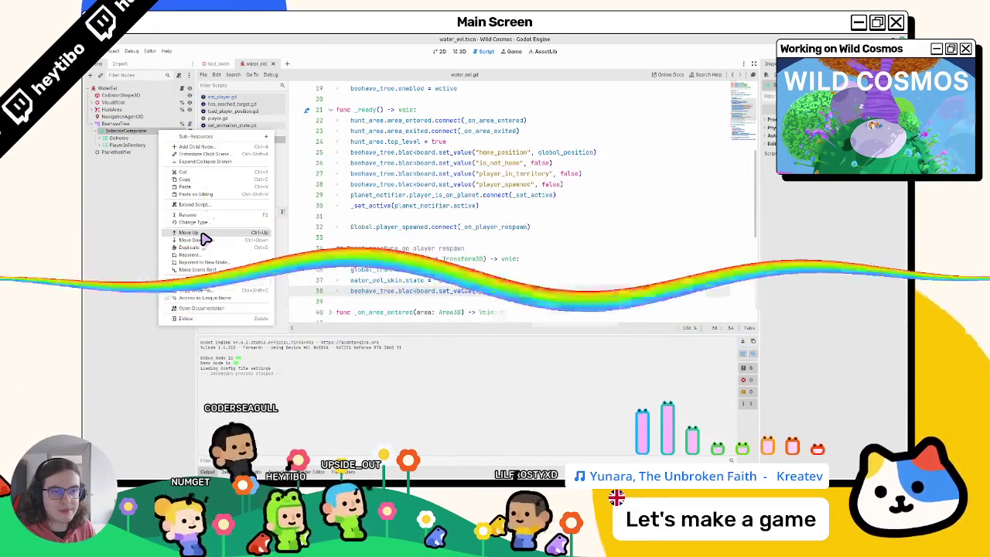
pyautogui.click(110, 147)
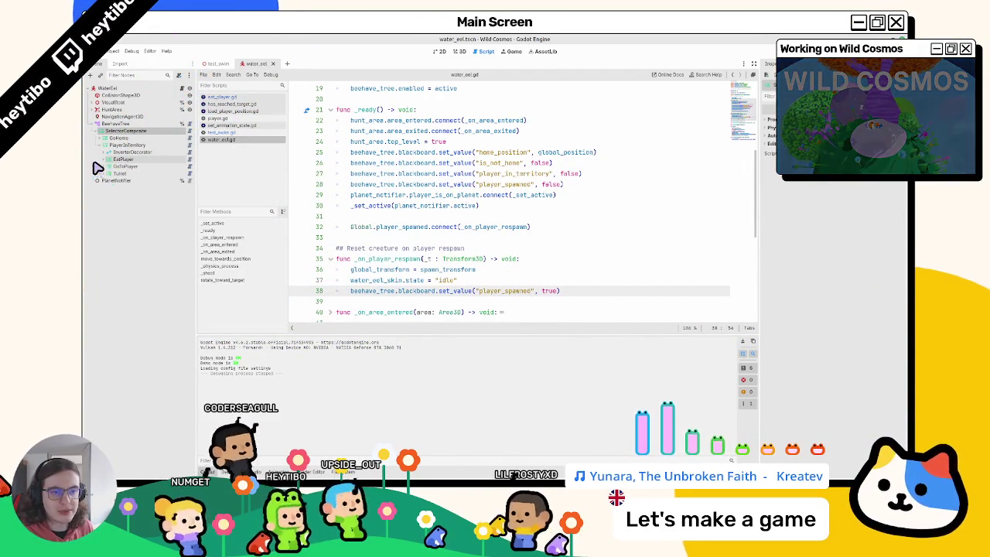
pyautogui.click(107, 166)
pyautogui.rightClick(108, 169)
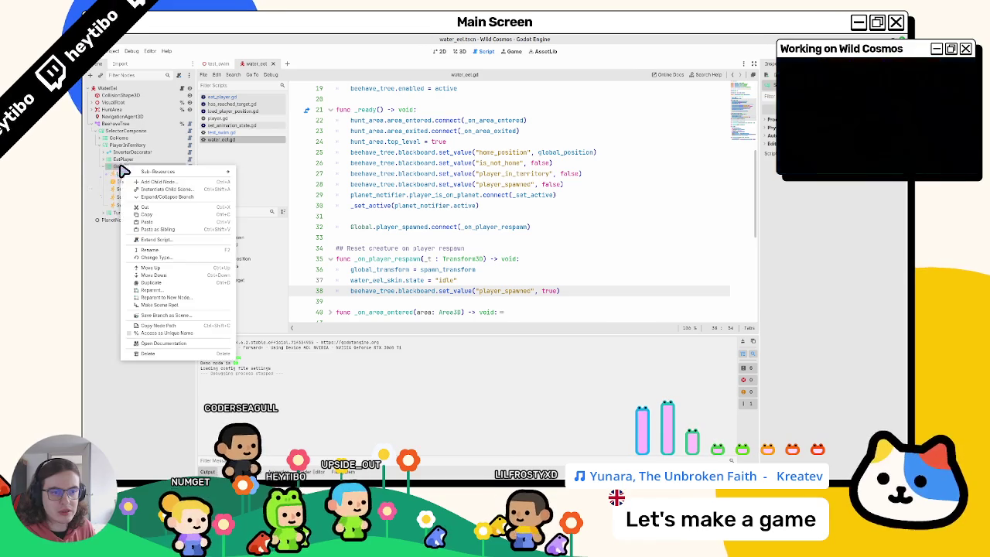
pyautogui.press('Escape')
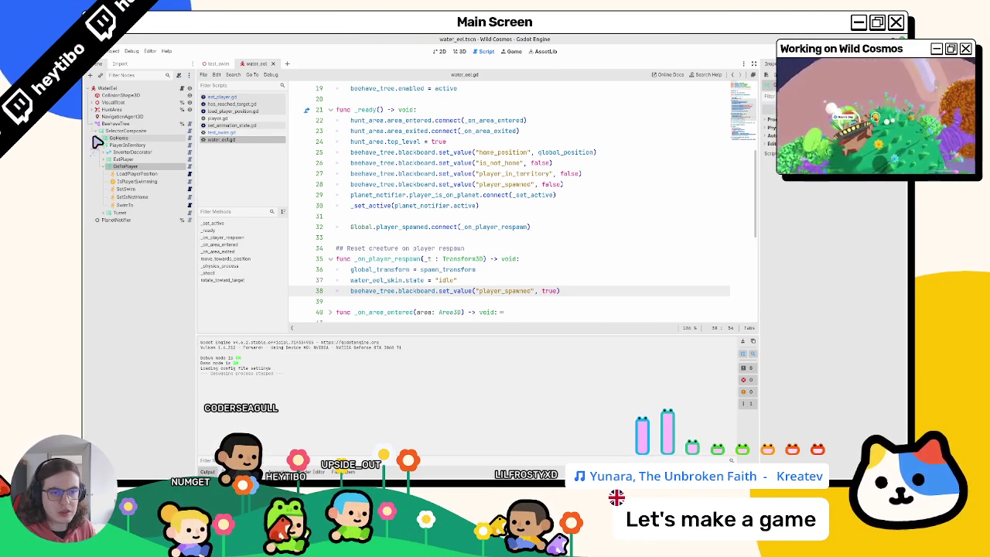
# Change the SelectorComposite node's type to SelectorReactiveComposite.
pyautogui.rightClick(120, 131)
pyautogui.click(150, 225)
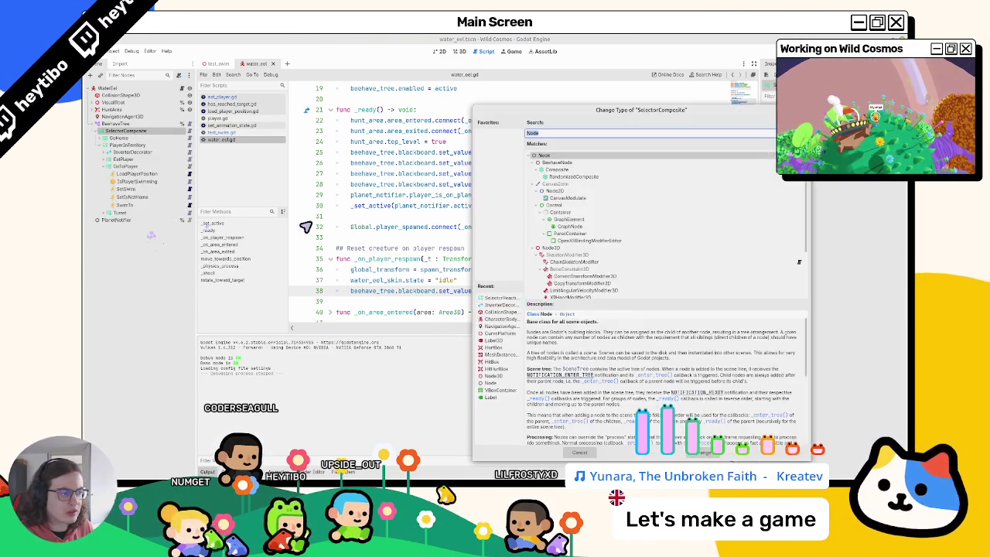
pyautogui.write('reactive')
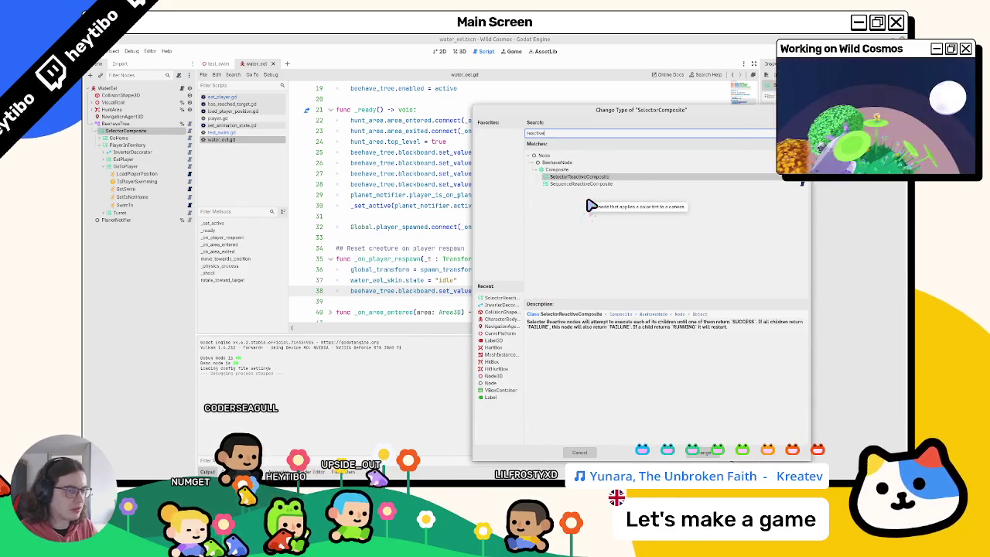
pyautogui.press('Return')
pyautogui.click(216, 64)
# Run the swim test with F6, keep its window always on top, and pause it.
pyautogui.press('F6')
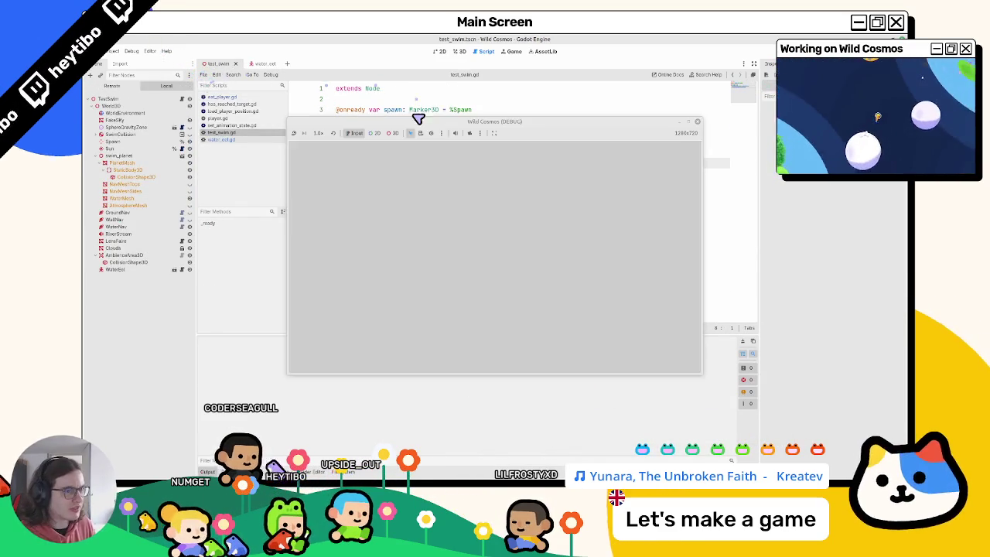
pyautogui.rightClick(490, 127)
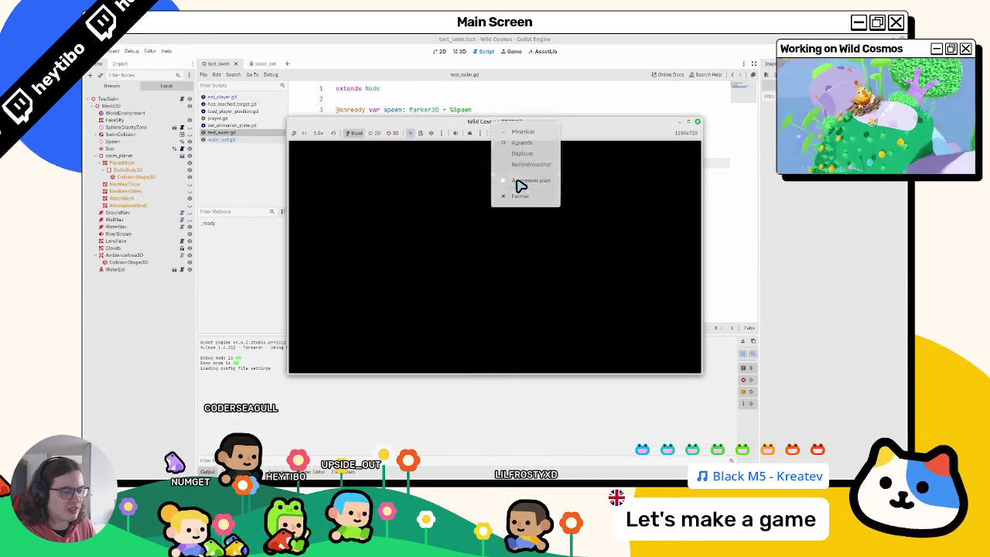
pyautogui.click(521, 186)
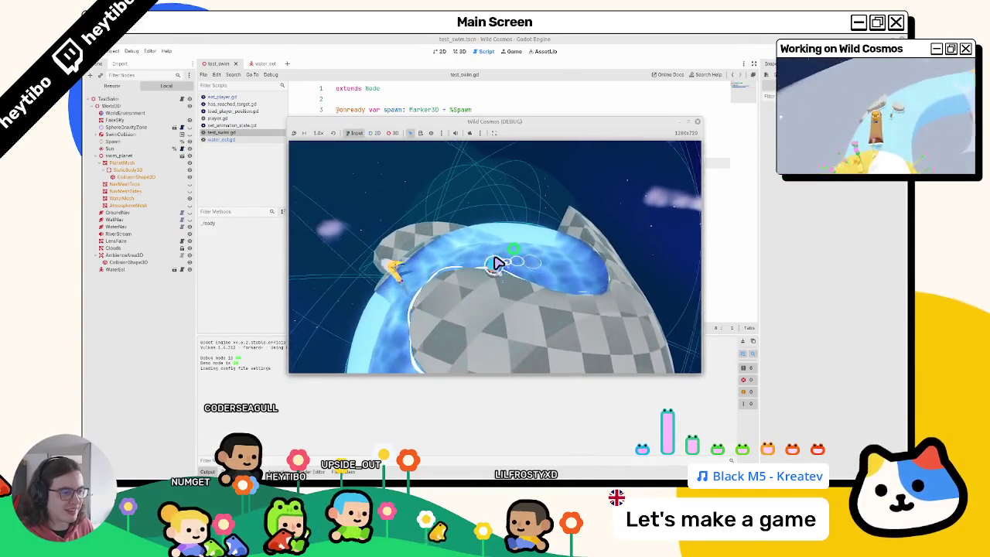
pyautogui.press('Escape')
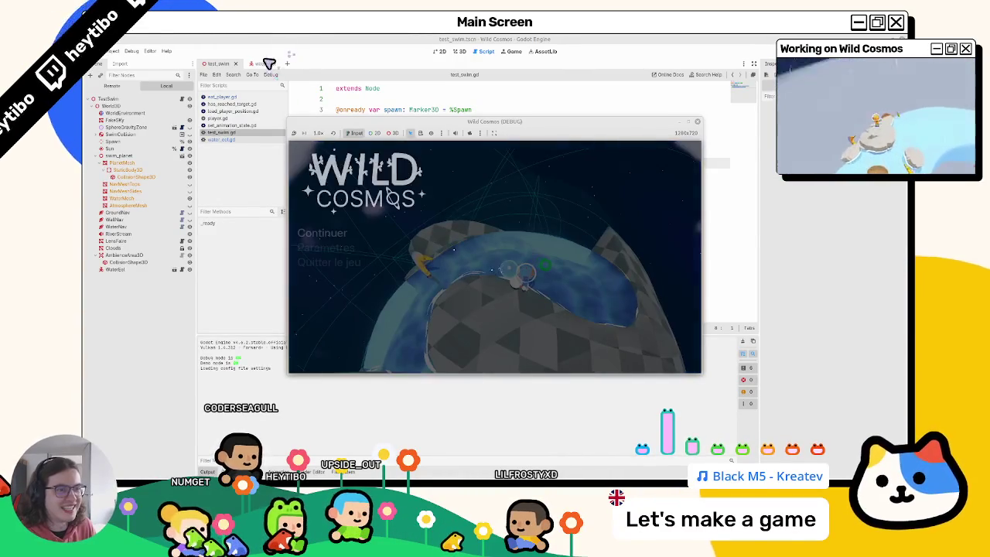
pyautogui.click(263, 63)
# Move GoHome below PlayerInTerritory, check the running tree, then stop the game with F8.
pyautogui.rightClick(122, 147)
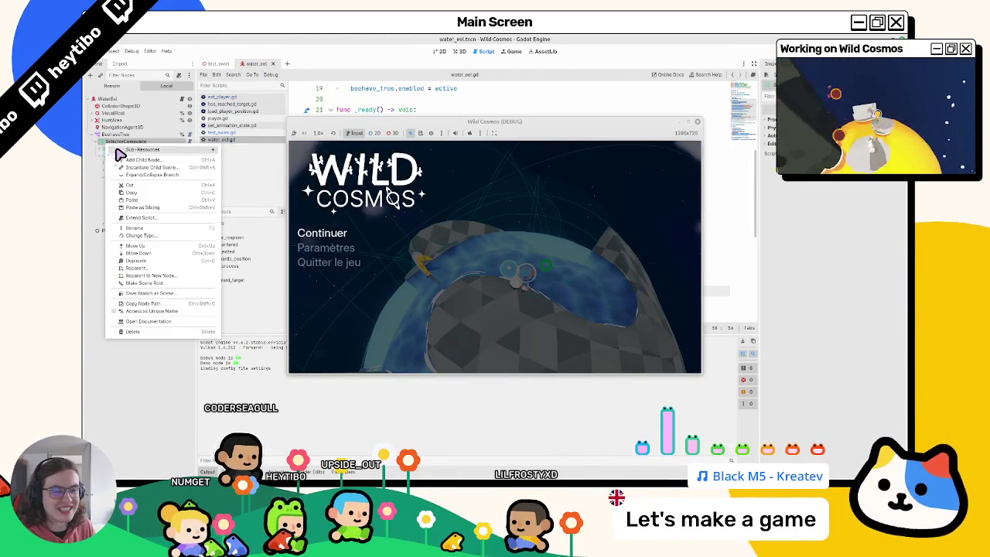
pyautogui.press('Escape')
pyautogui.moveTo(122, 146)
pyautogui.mouseDown()
pyautogui.moveTo(110, 166)
pyautogui.moveTo(106, 150)
pyautogui.moveTo(102, 157)
pyautogui.moveTo(119, 149)
pyautogui.mouseUp()
pyautogui.press('Escape')
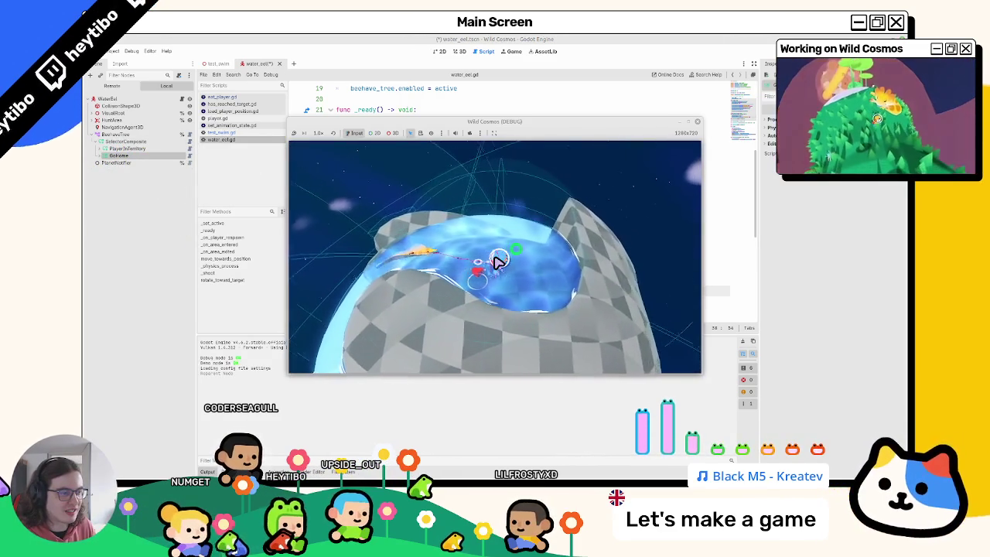
pyautogui.press('Escape')
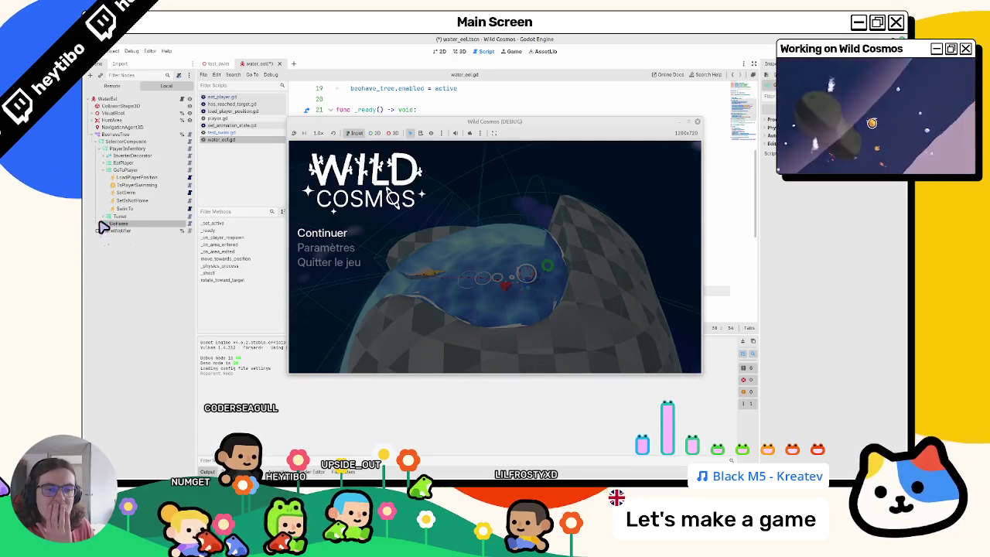
pyautogui.click(108, 163)
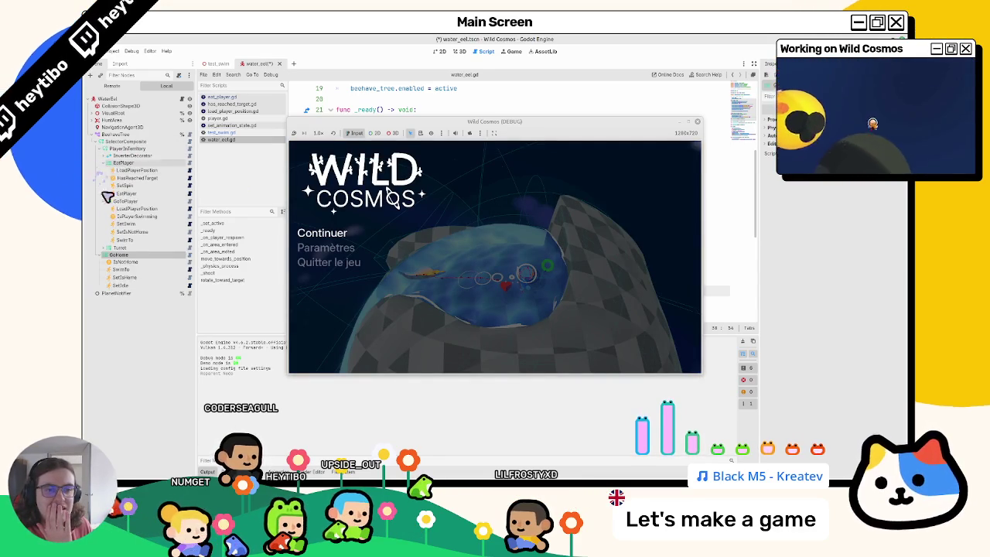
pyautogui.click(100, 248)
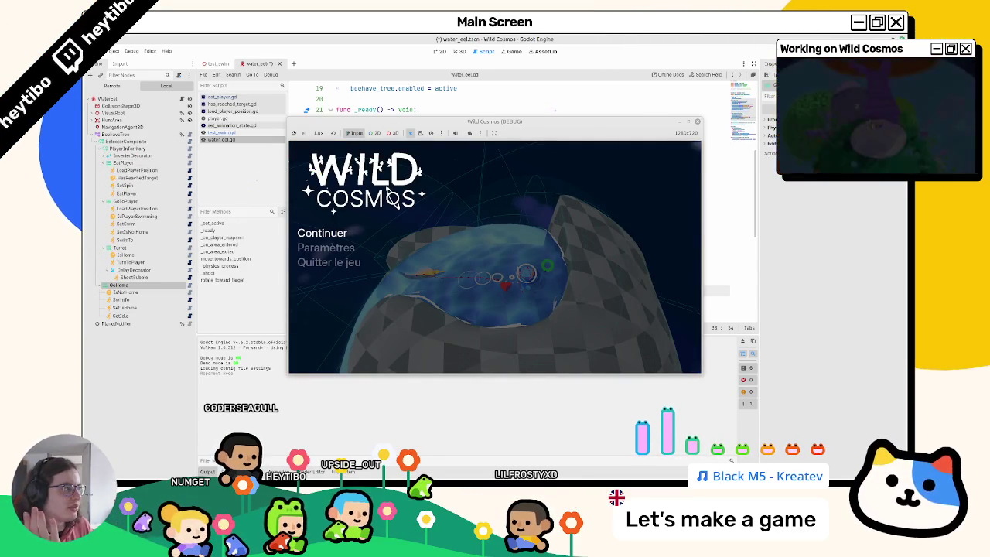
pyautogui.press('F8')
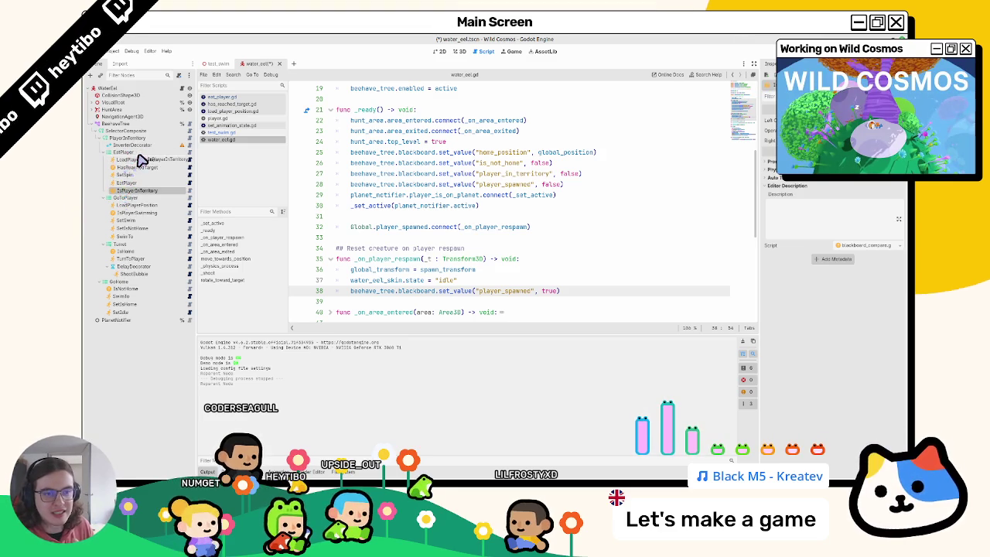
# Make IsPlayerInTerritory the first child of EatPlayer, duplicate it into GoToPlayer and Turret, and rerun test_swim.
pyautogui.moveTo(141, 160); pyautogui.dragTo(133, 156)
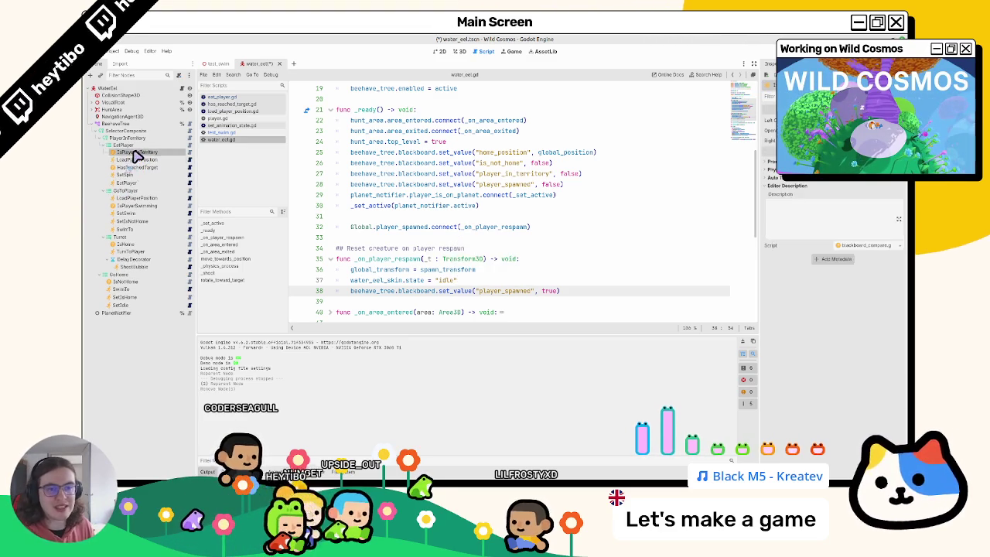
pyautogui.hotkey('ctrl', 'd')
pyautogui.moveTo(135, 207)
pyautogui.mouseDown()
pyautogui.moveTo(133, 197)
pyautogui.moveTo(135, 251)
pyautogui.moveTo(182, 253)
pyautogui.mouseUp()
pyautogui.hotkey('ctrl', 'd')
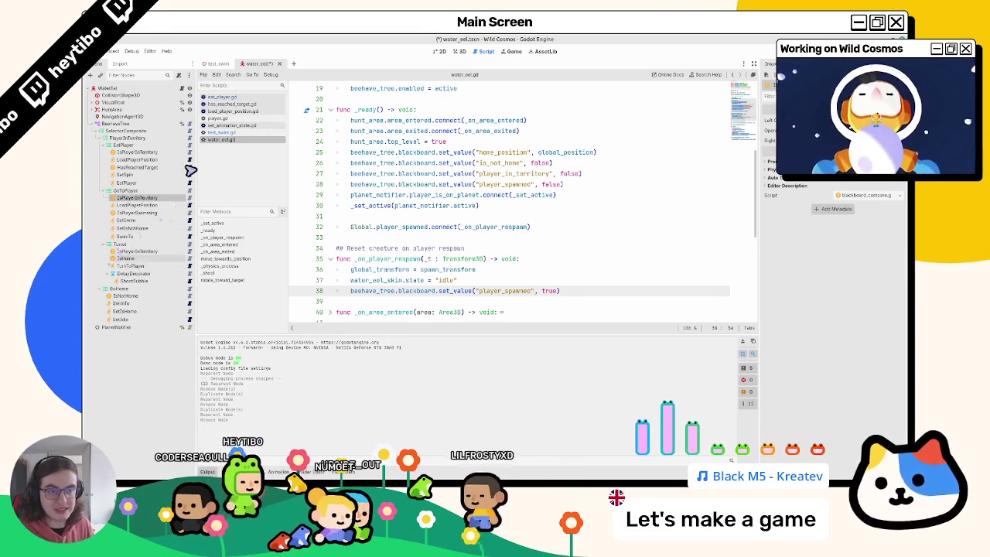
pyautogui.click(217, 64)
pyautogui.press('F6')
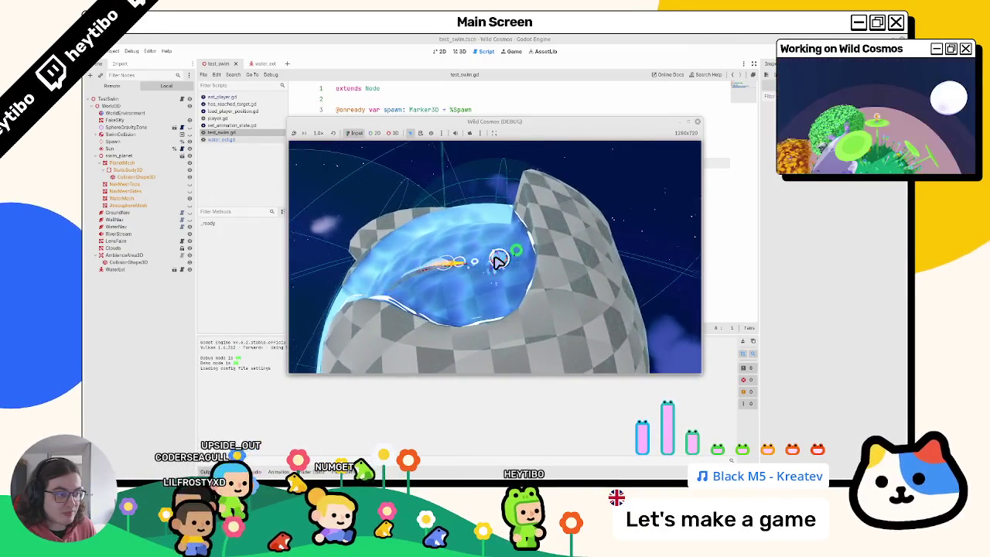
# Pause the game, return to water_eel, and collapse the GoToPlayer, Turret and PlayerInTerritory branches.
pyautogui.press('Escape')
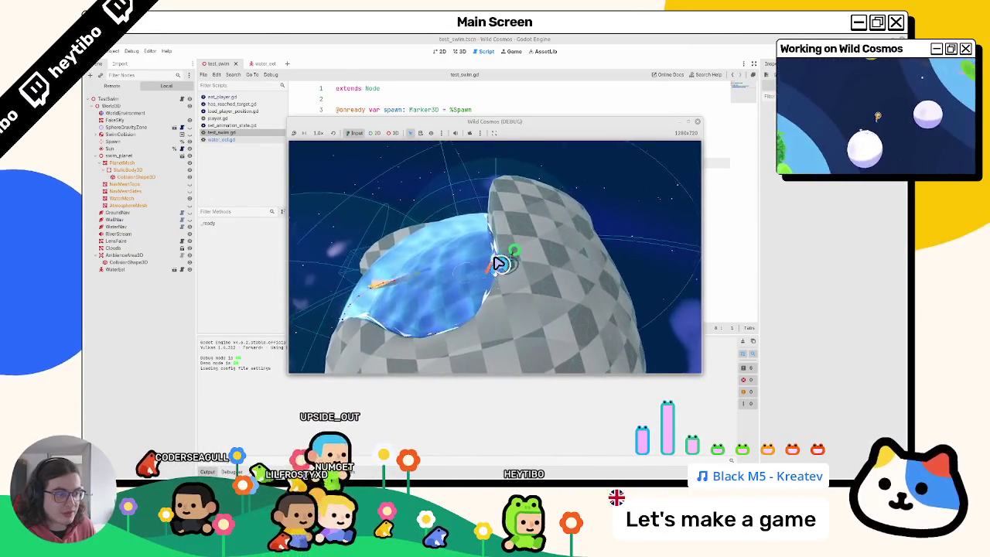
pyautogui.click(266, 66)
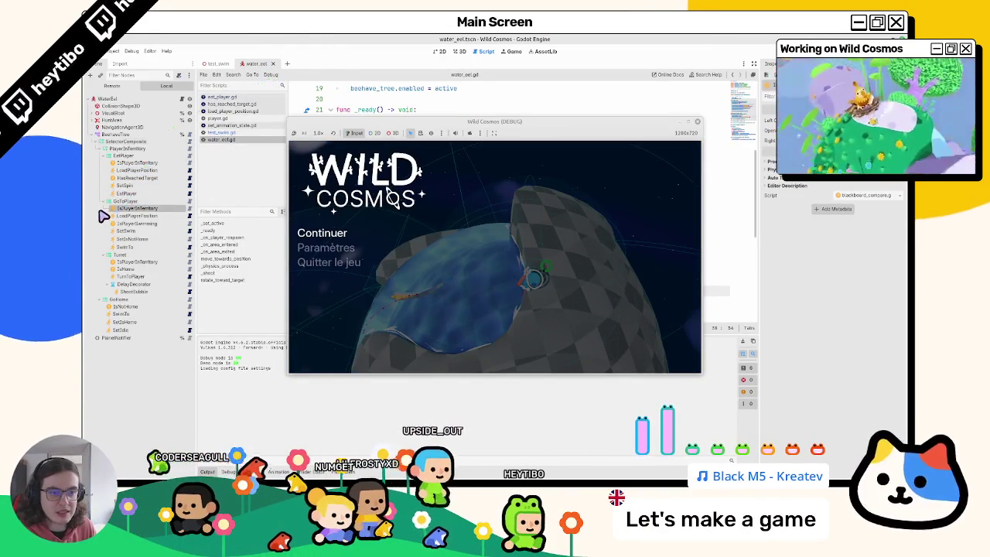
pyautogui.click(100, 163)
pyautogui.click(98, 169)
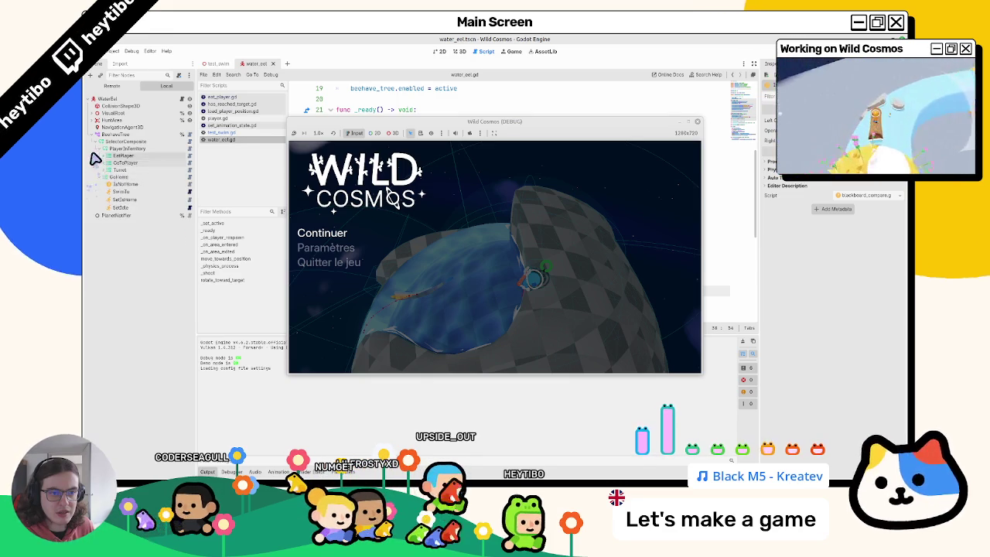
pyautogui.click(101, 149)
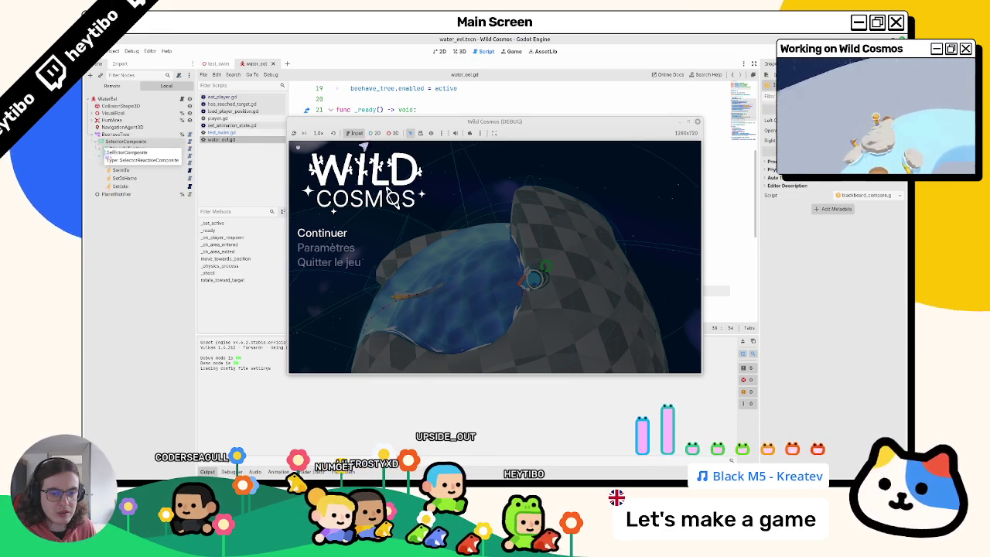
# Close the game window and start changing the SelectorComposite node's type.
pyautogui.rightClick(478, 124)
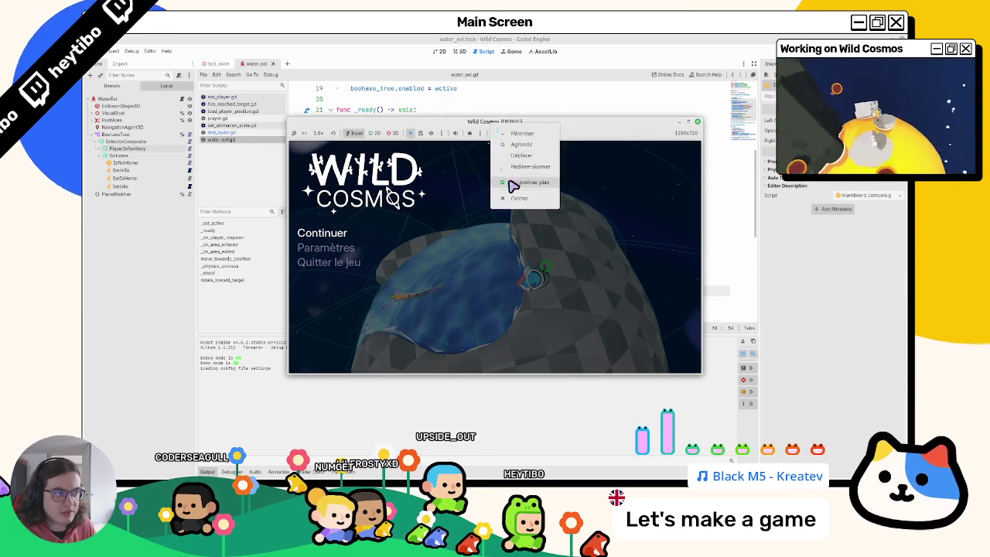
pyautogui.click(512, 200)
pyautogui.rightClick(124, 142)
pyautogui.click(153, 234)
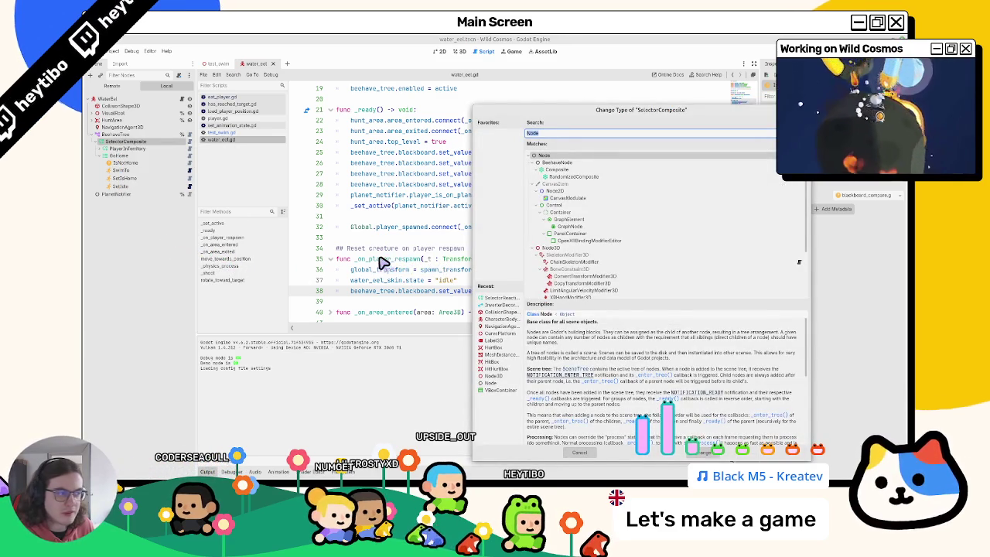
# Search 'selecto' and change the node back to a plain SelectorComposite.
pyautogui.write('selecto')
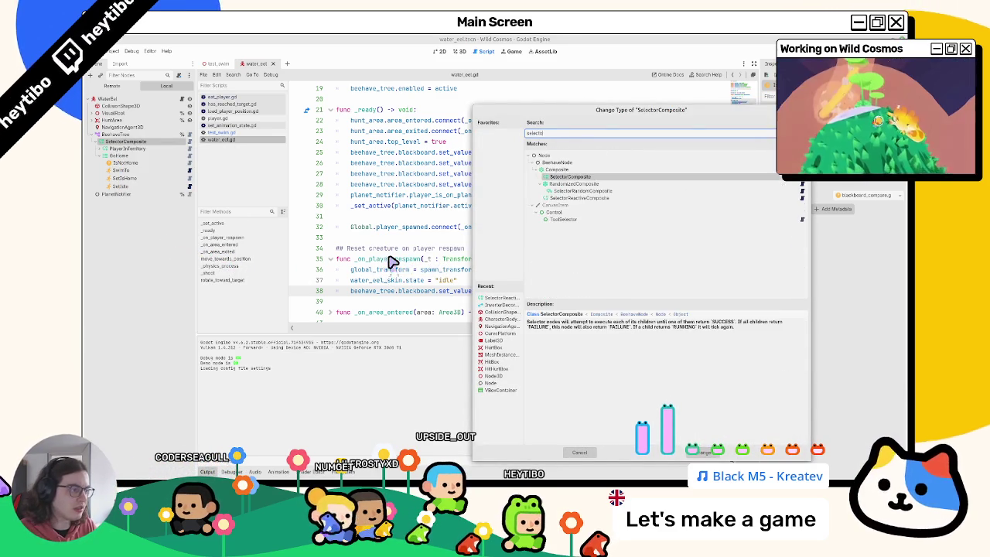
pyautogui.press('Down')
pyautogui.press('Down')
pyautogui.press('Up')
pyautogui.press('Up')
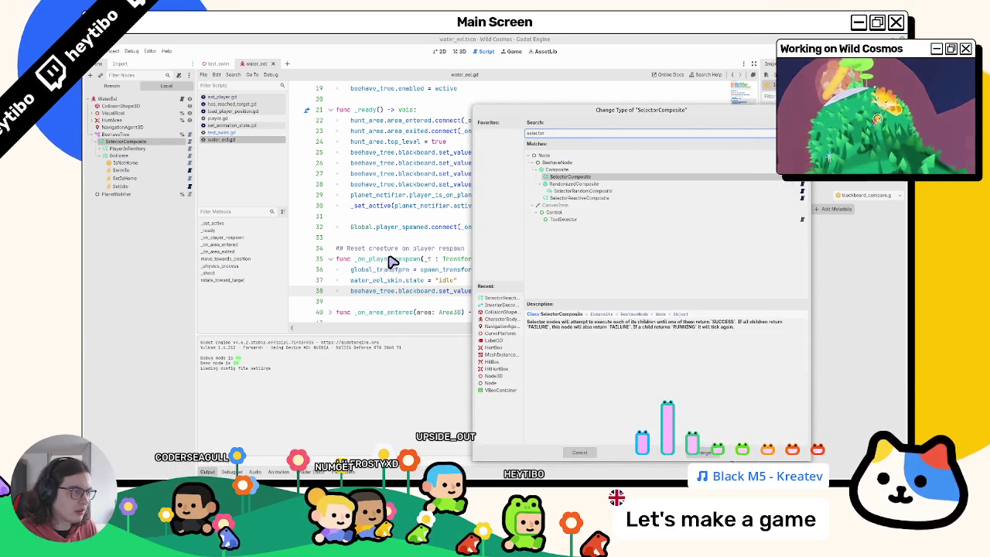
pyautogui.press('Return')
# Save the water_eel scene and run the game with F5 from test_swim.gd.
pyautogui.hotkey('ctrl', 's')
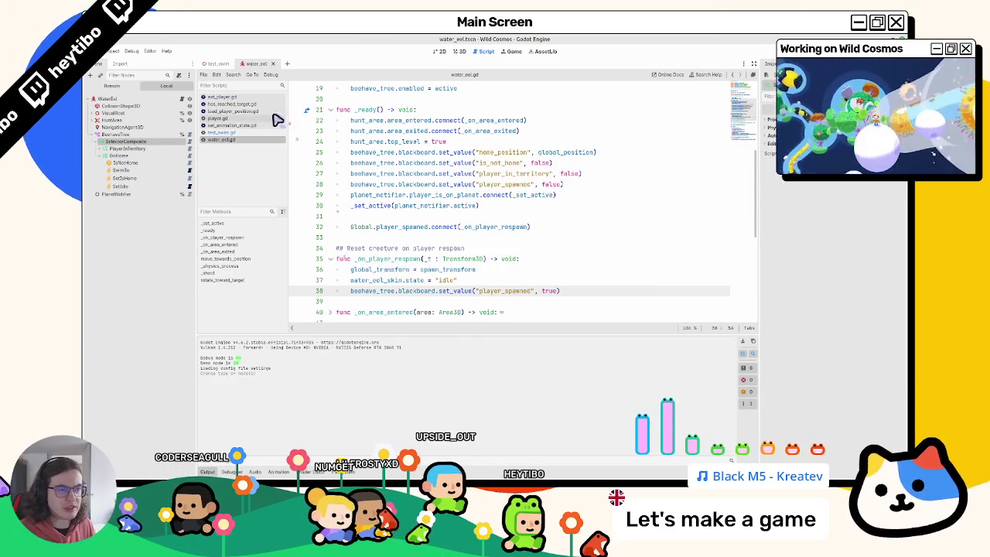
pyautogui.click(223, 133)
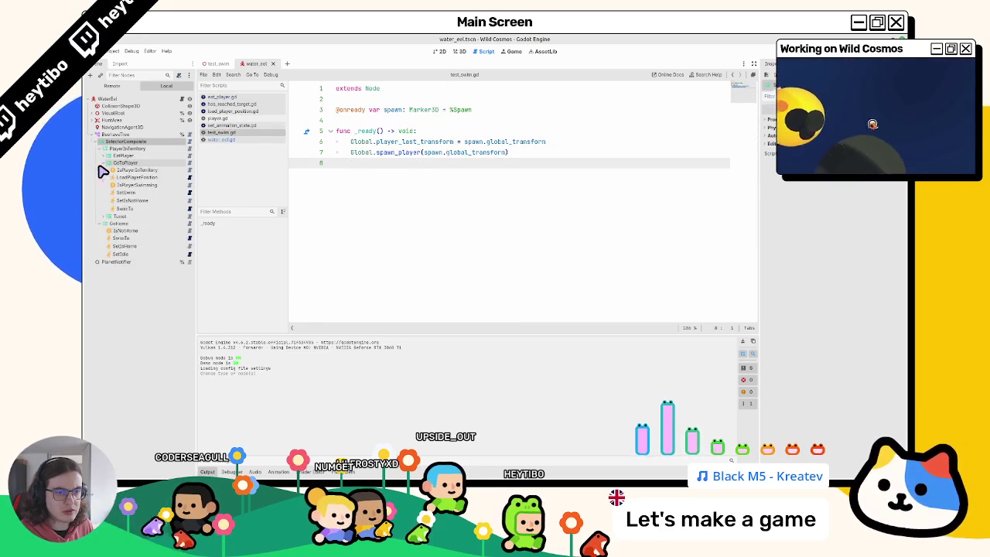
pyautogui.press('F5')
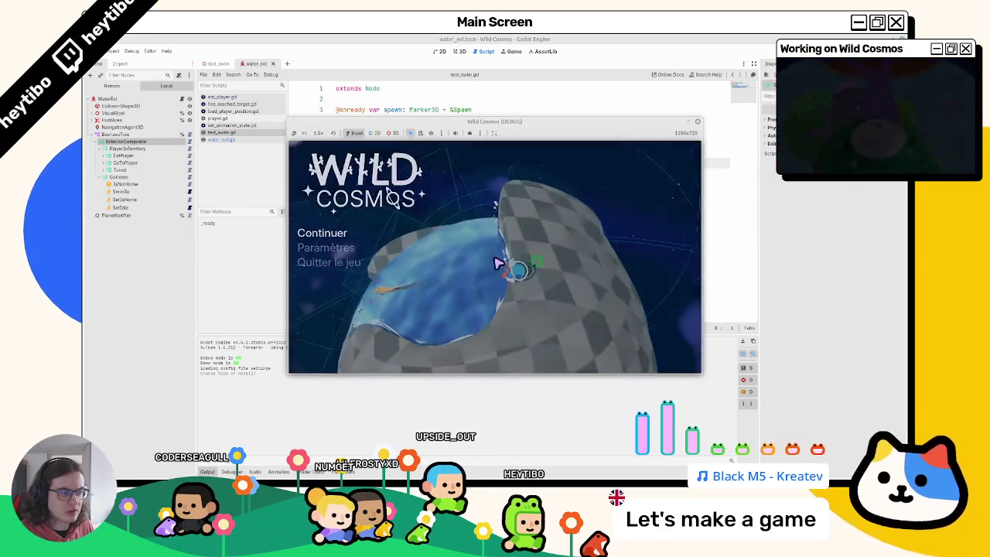
# Start play from the title menu to watch the eel, then stop the game with F8.
pyautogui.press('Return')
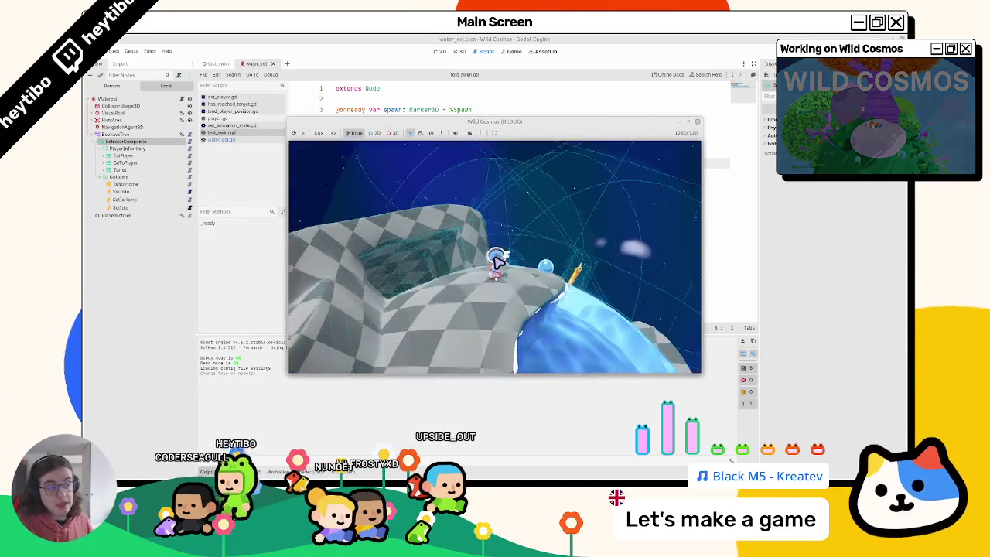
pyautogui.press('F8')
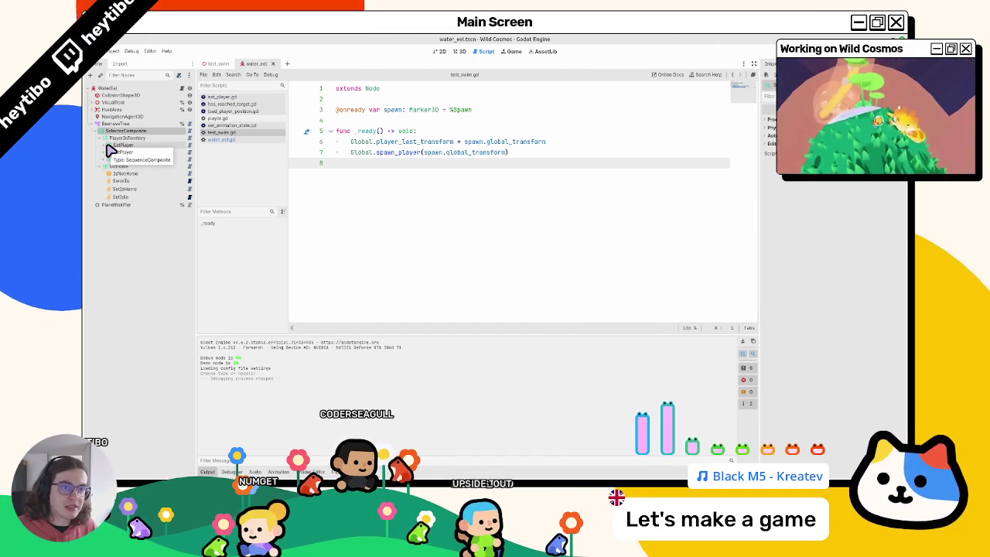
# Fold and unfold the eel's GoHome and PlayerInTerritory branches and orbit the 3D view around it.
pyautogui.press('Delete')
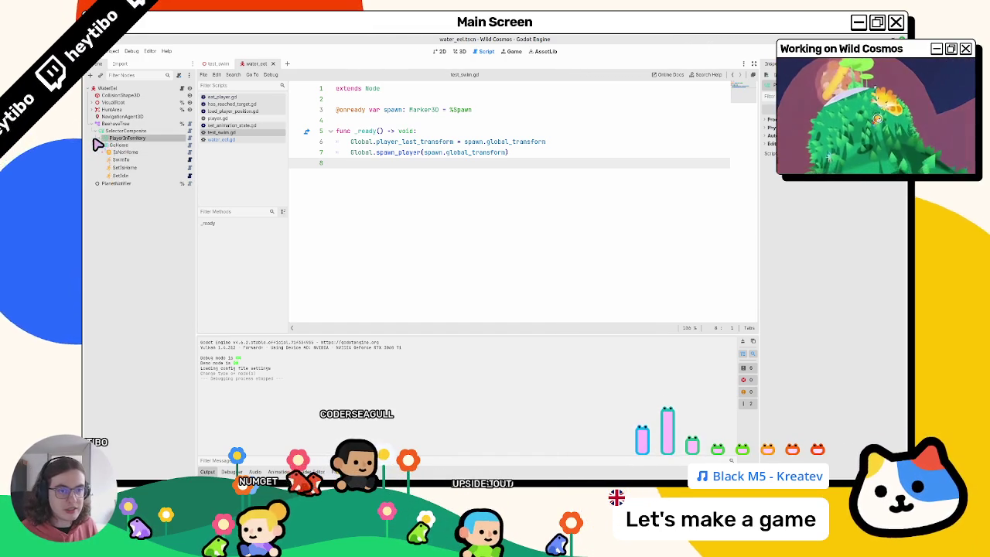
pyautogui.click(100, 145)
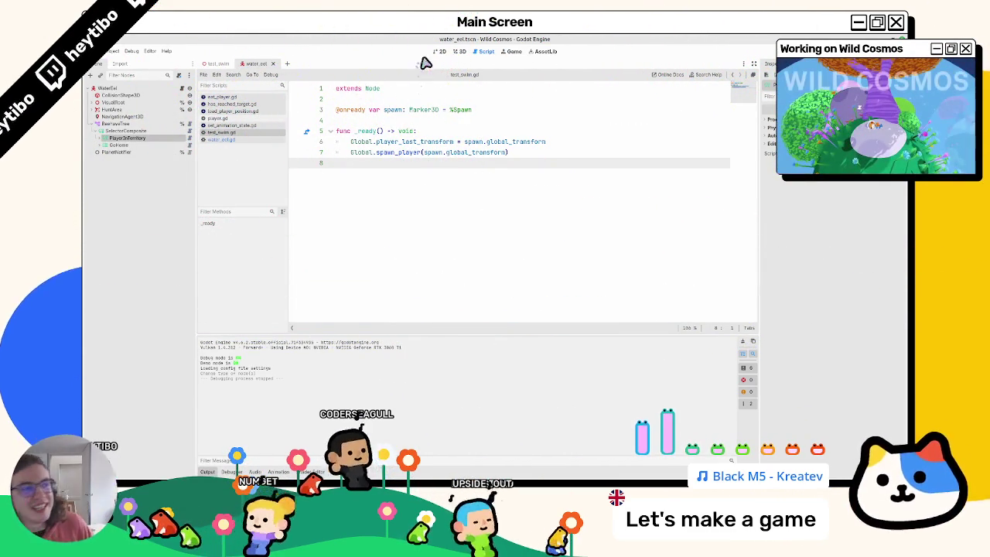
pyautogui.click(446, 52)
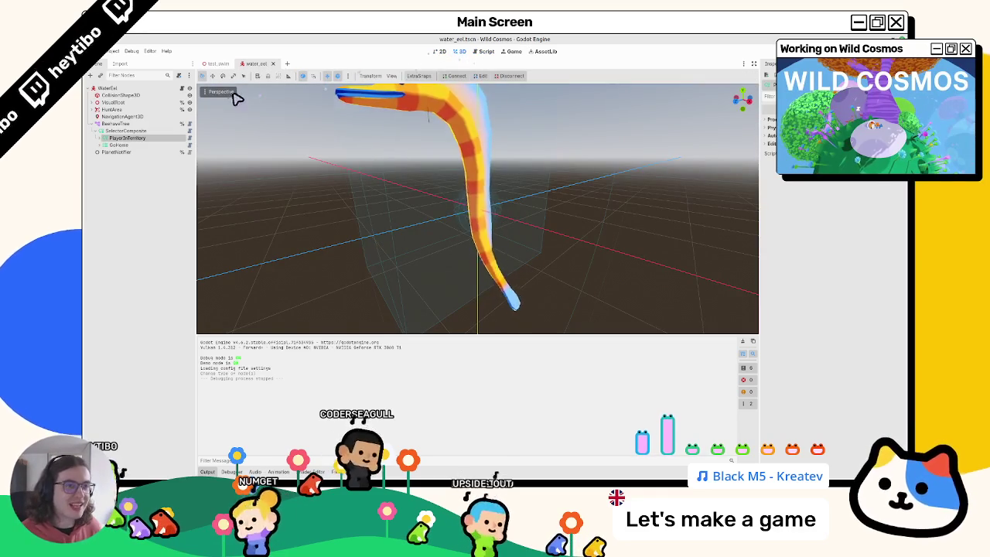
pyautogui.click(101, 145)
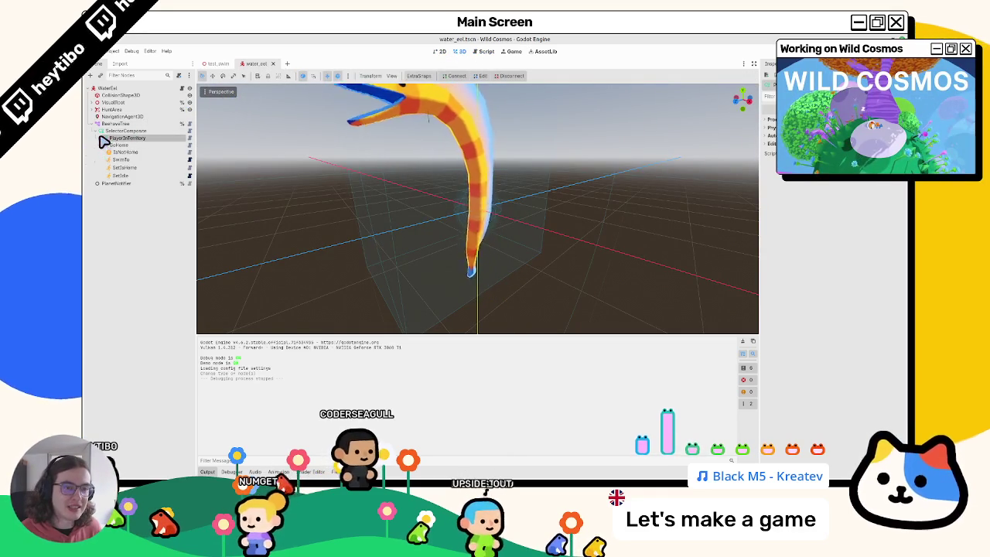
pyautogui.click(101, 144)
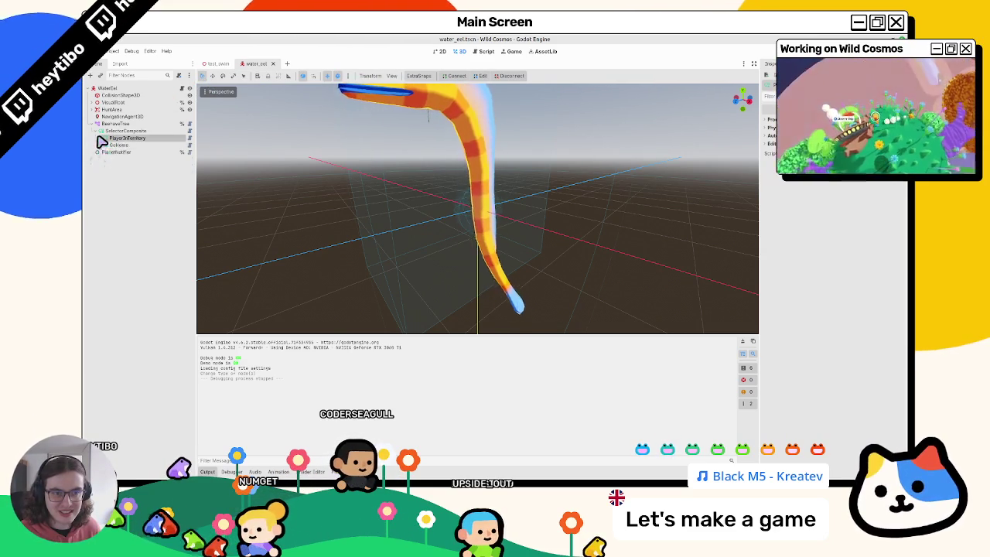
pyautogui.click(102, 145)
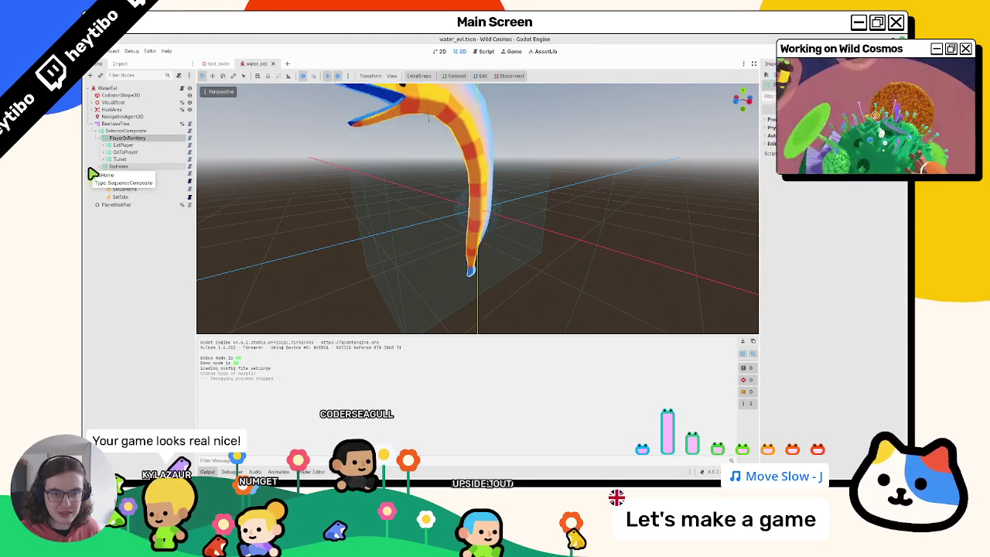
pyautogui.click(94, 166)
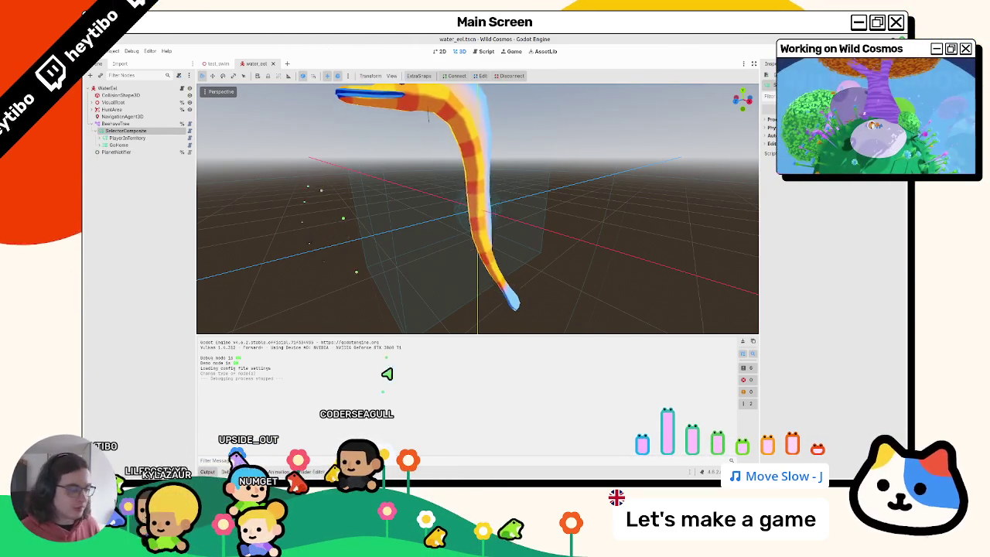
pyautogui.moveTo(350, 224)
pyautogui.mouseDown()
pyautogui.moveTo(402, 201)
pyautogui.moveTo(321, 54)
pyautogui.mouseUp()
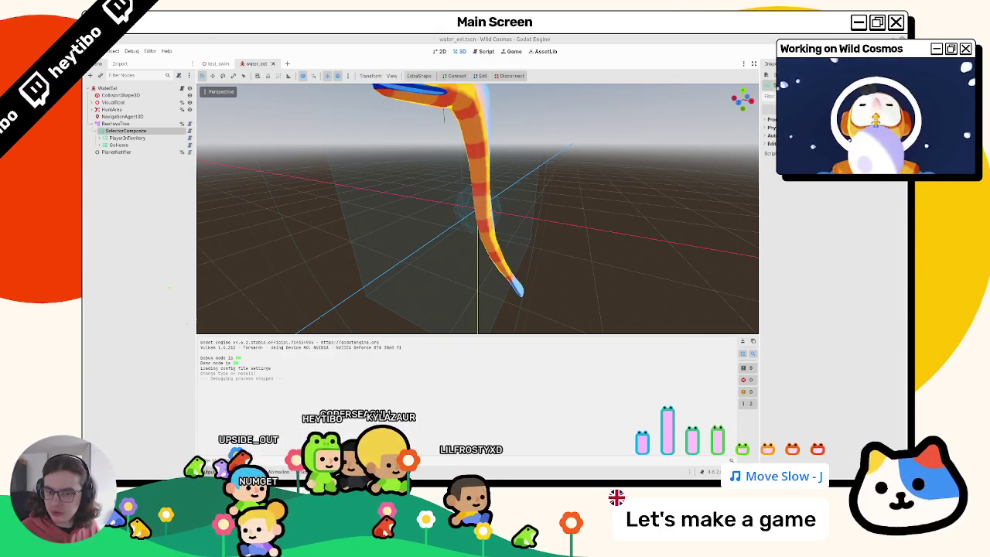
# Close water_eel, run the swim test, swim around the planet, then pause and stop it.
pyautogui.click(272, 63)
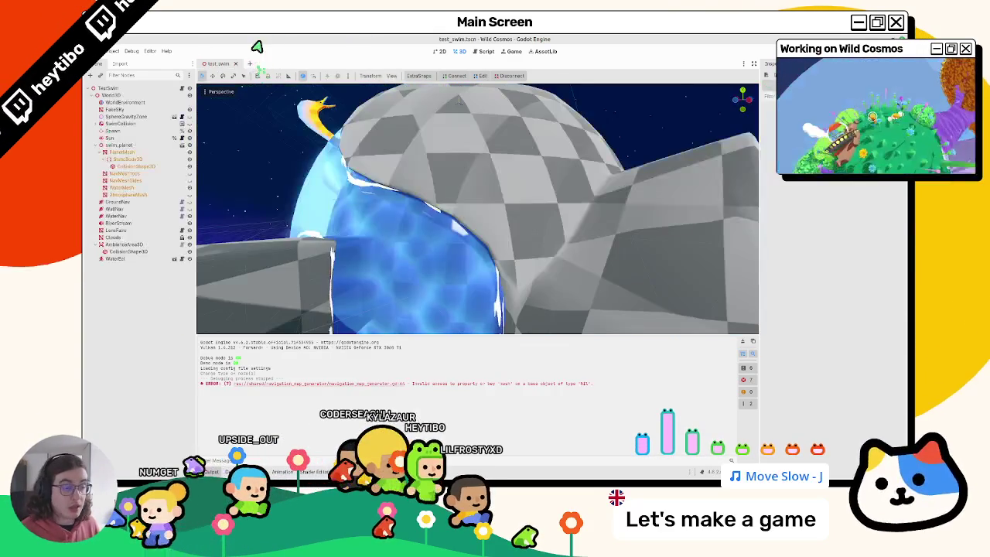
pyautogui.press('F6')
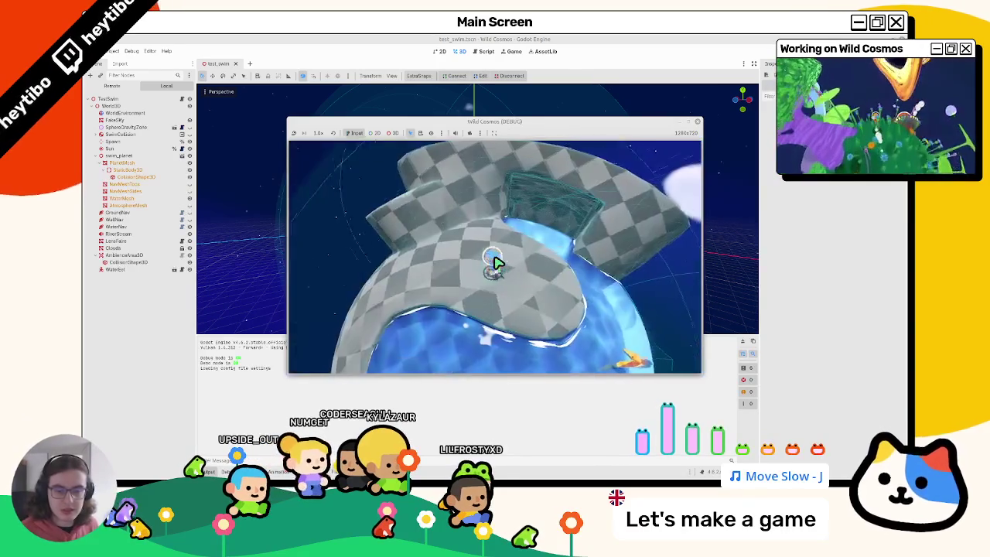
pyautogui.press('w')
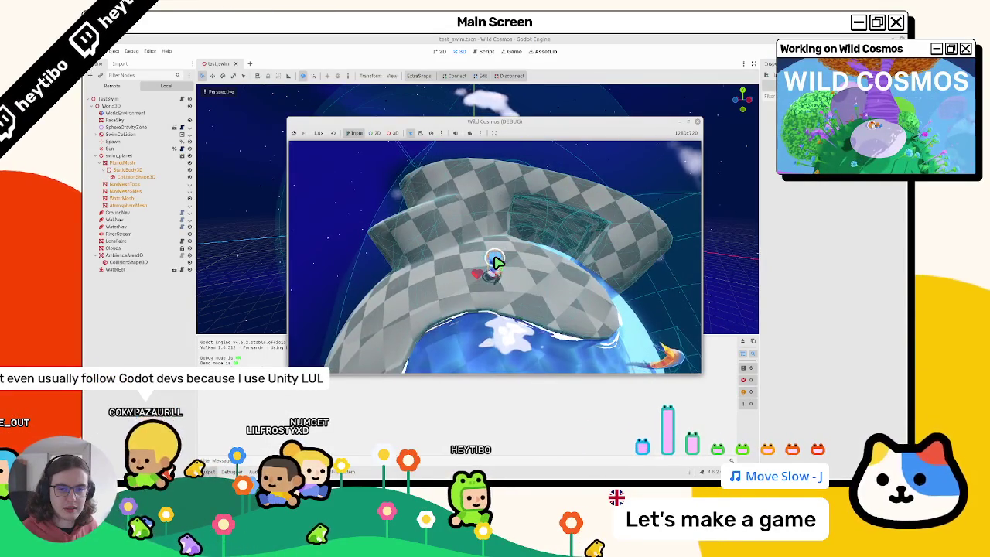
pyautogui.press('Escape')
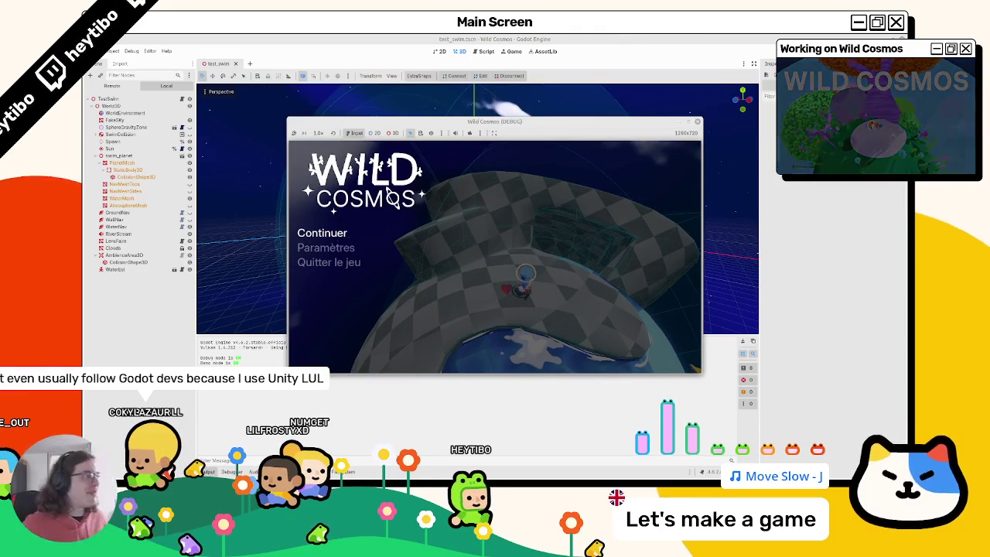
pyautogui.press('F8')
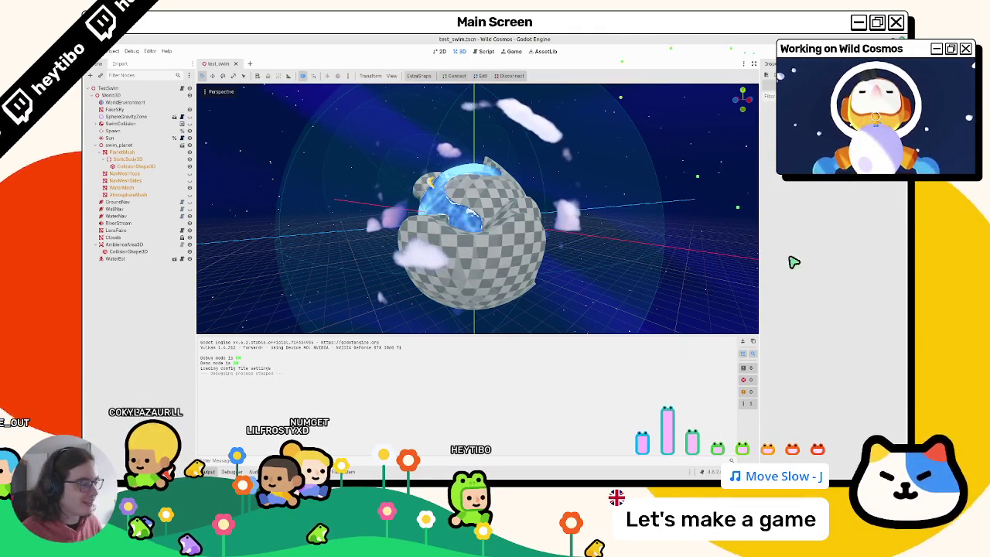
# Clear the output log and bring the project-folder terminal to the front.
pyautogui.click(743, 341)
pyautogui.moveTo(724, 327); pyautogui.dragTo(563, 284)
pyautogui.scroll(3, 563, 283)
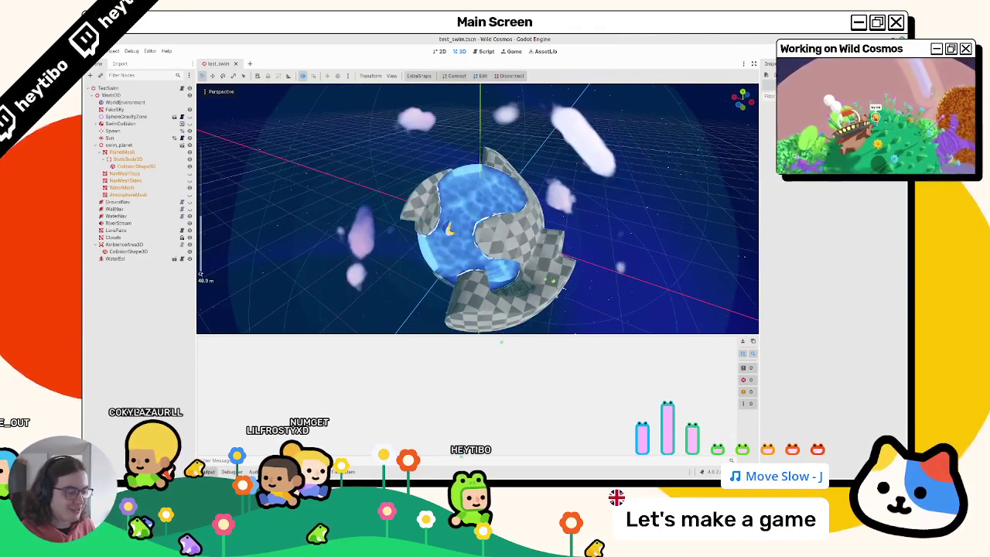
pyautogui.hotkey('ctrl', 'alt', 't')
pyautogui.click(752, 214)
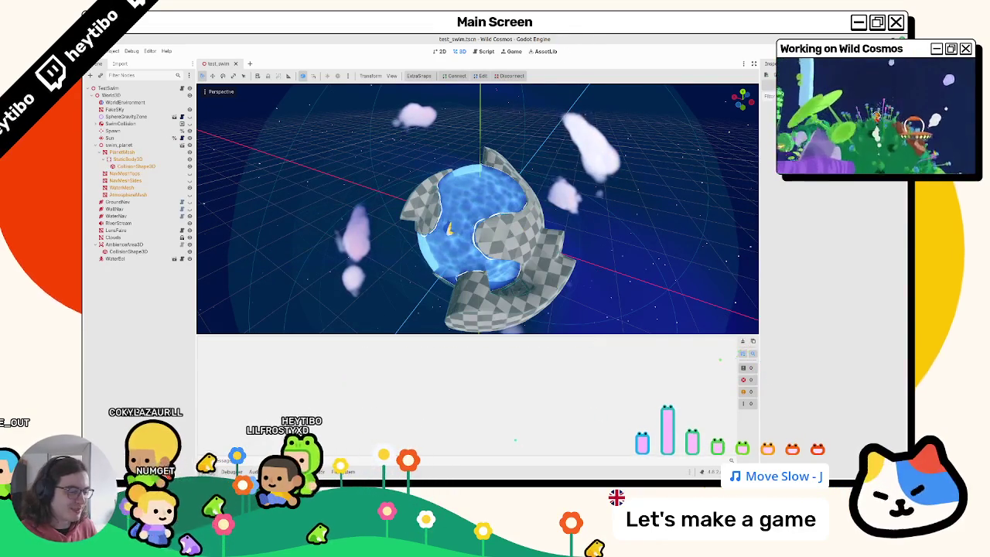
pyautogui.hotkey('ctrl', 'alt', 't')
# Run git status, enlarge the terminal, and select the helmet_dino.tscn path in the output.
pyautogui.write('git status')
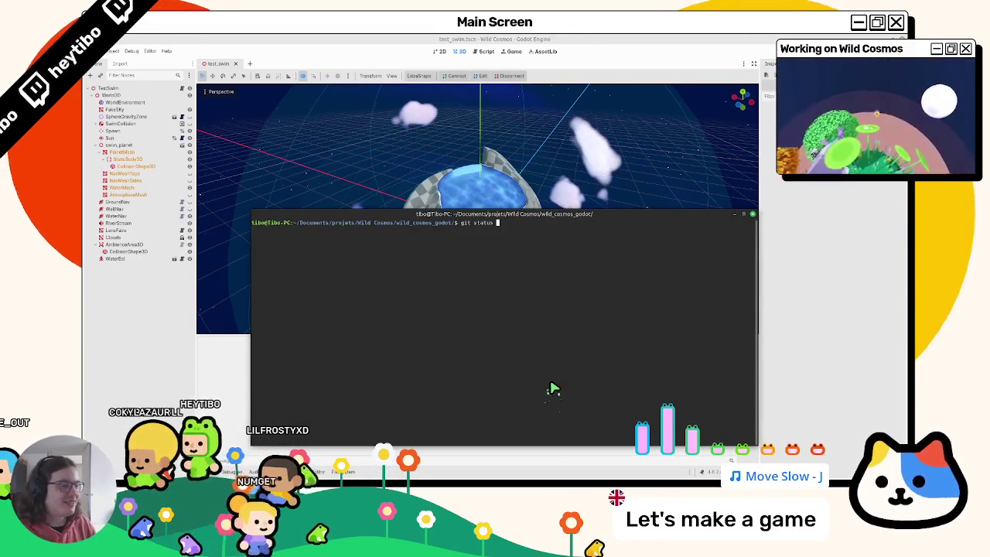
pyautogui.press('Return')
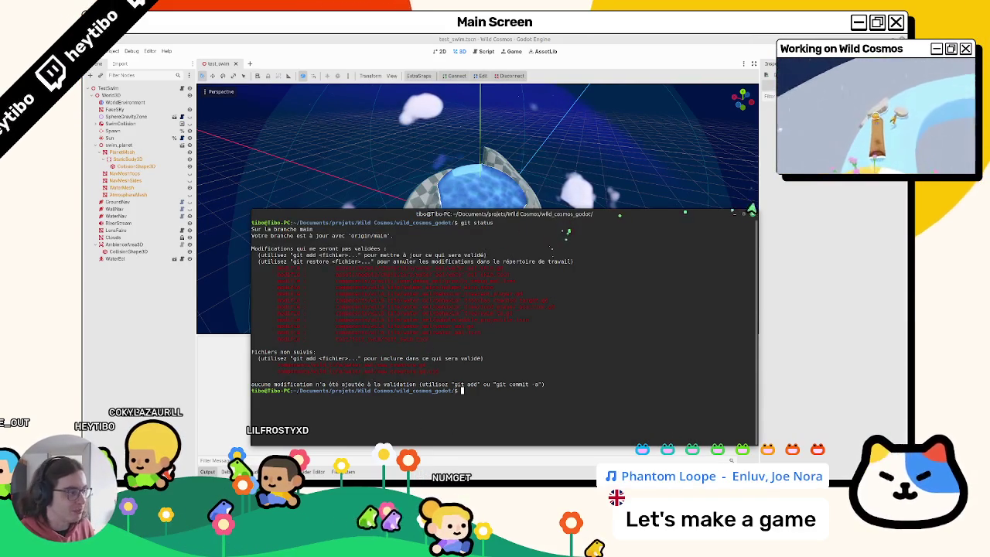
pyautogui.moveTo(759, 217)
pyautogui.mouseDown()
pyautogui.moveTo(773, 162)
pyautogui.moveTo(781, 176)
pyautogui.moveTo(735, 128)
pyautogui.moveTo(658, 85)
pyautogui.moveTo(680, 83)
pyautogui.mouseUp()
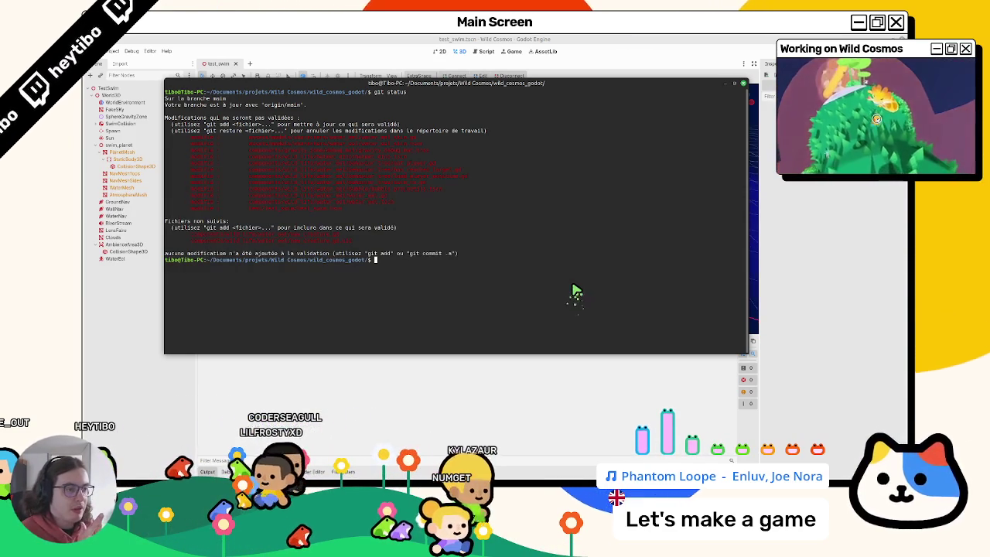
pyautogui.doubleClick(390, 157)
pyautogui.write('git restore')
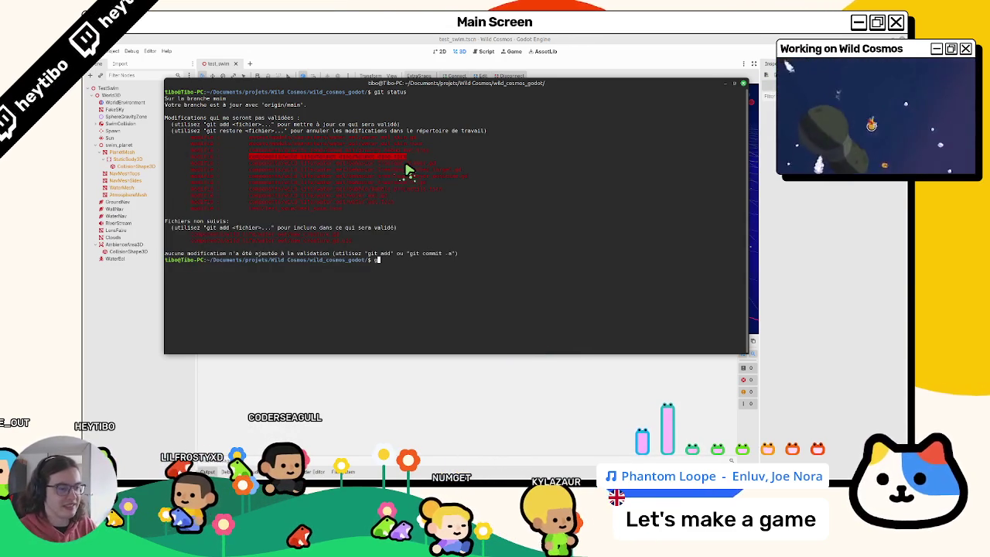
# Discard the changes to helmet_dino.tscn with git restore and recheck git status.
pyautogui.middleClick(408, 170)
pyautogui.press('Return')
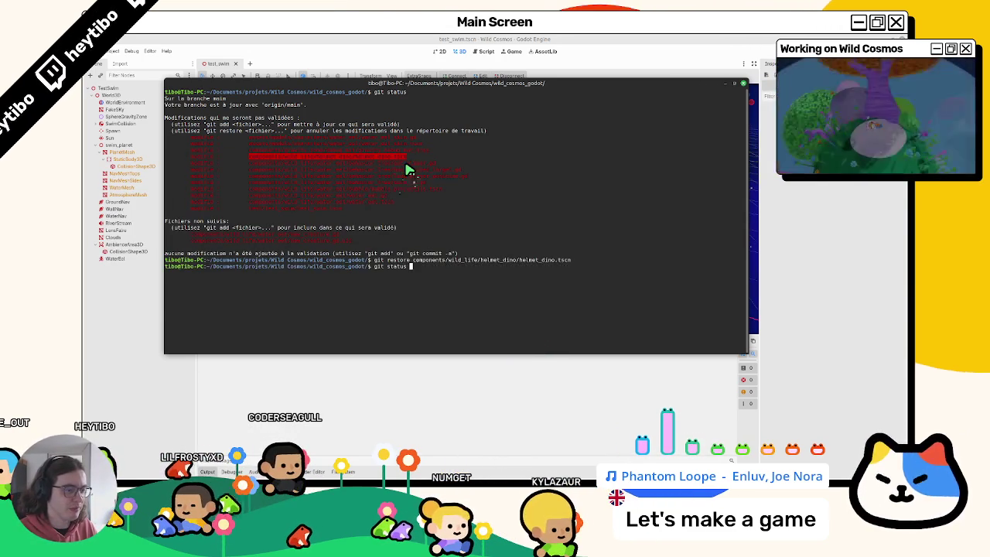
pyautogui.write('git status')
pyautogui.press('Return')
pyautogui.write('git a')
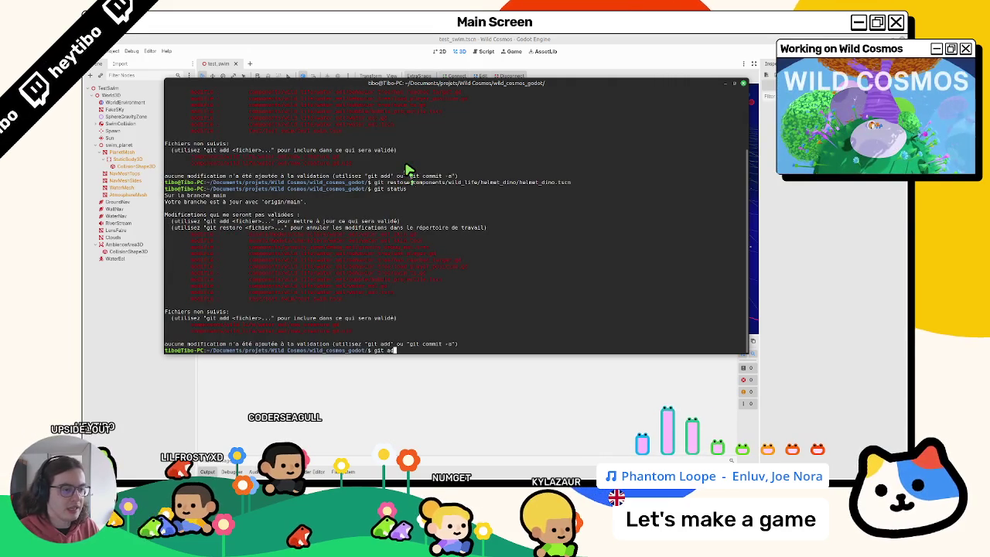
# Discard the changes in the gravity zone debug_mat folder and check the repository status again.
pyautogui.write('d')
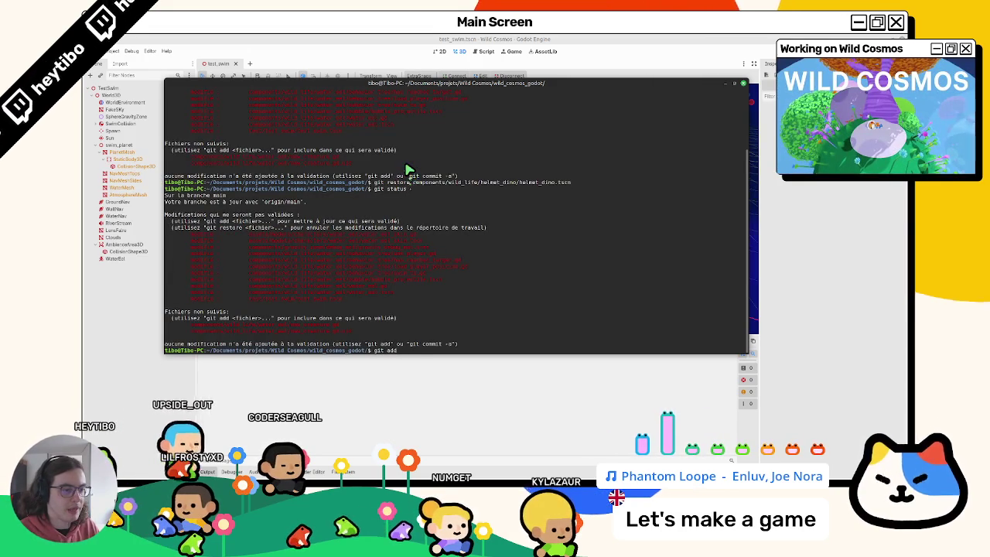
pyautogui.hotkey('ctrl', 'c')
pyautogui.write('git restore co')
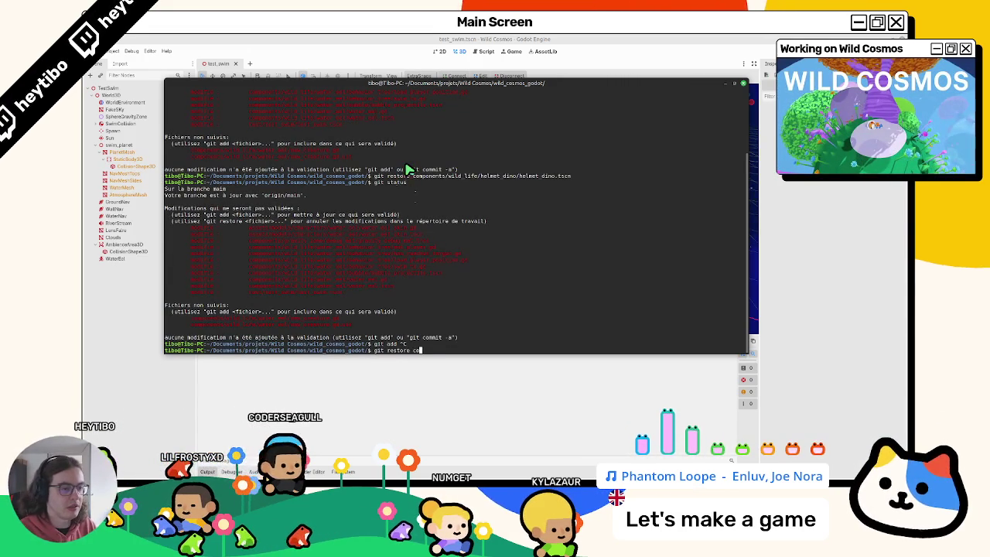
pyautogui.write('mponents/gravity zone/ze')
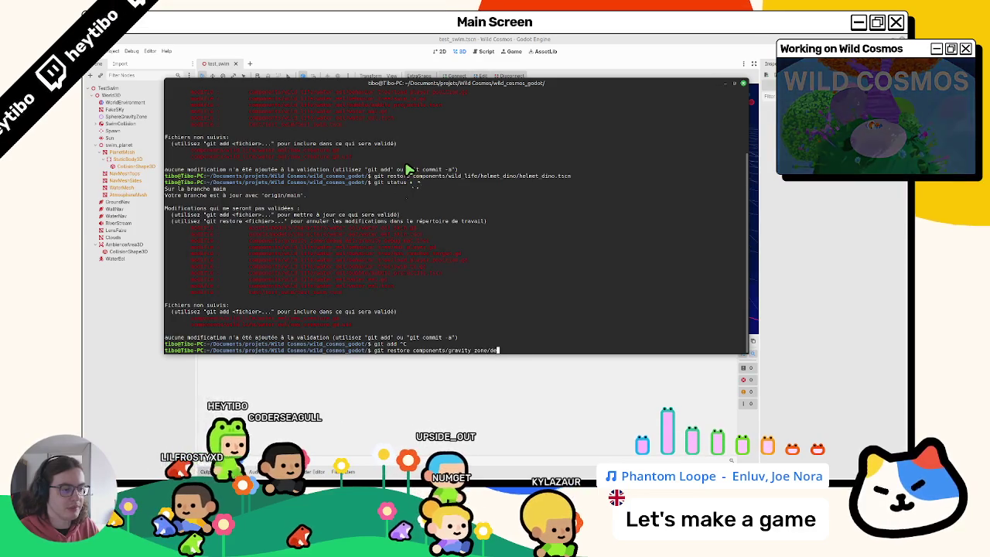
pyautogui.press('Tab')
pyautogui.press('Return')
pyautogui.press('Up')
pyautogui.press('Up')
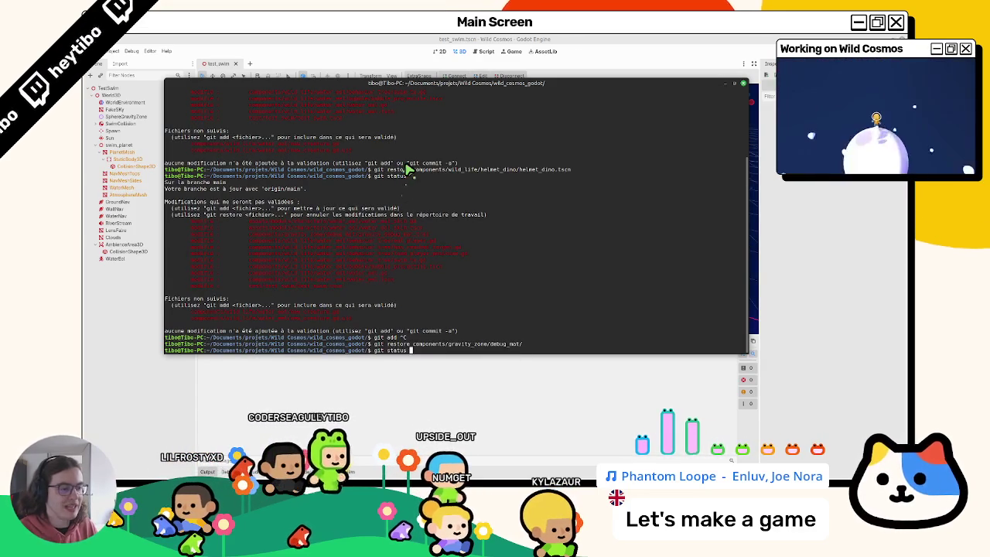
pyautogui.press('Return')
pyautogui.write('cl')
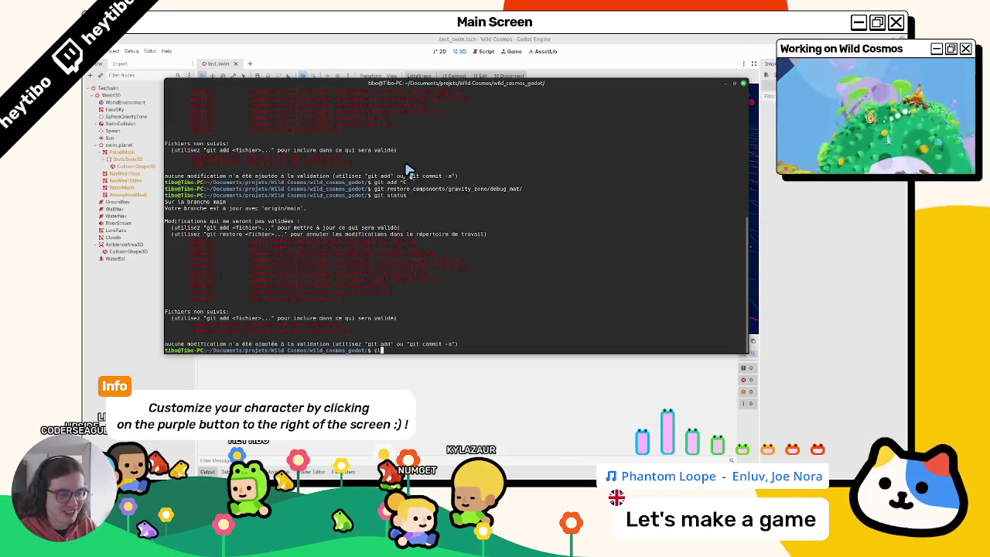
# Stage all remaining changes with git add and confirm which files are staged.
pyautogui.hotkey('ctrl', 'l')
pyautogui.press('Up')
pyautogui.press('Return')
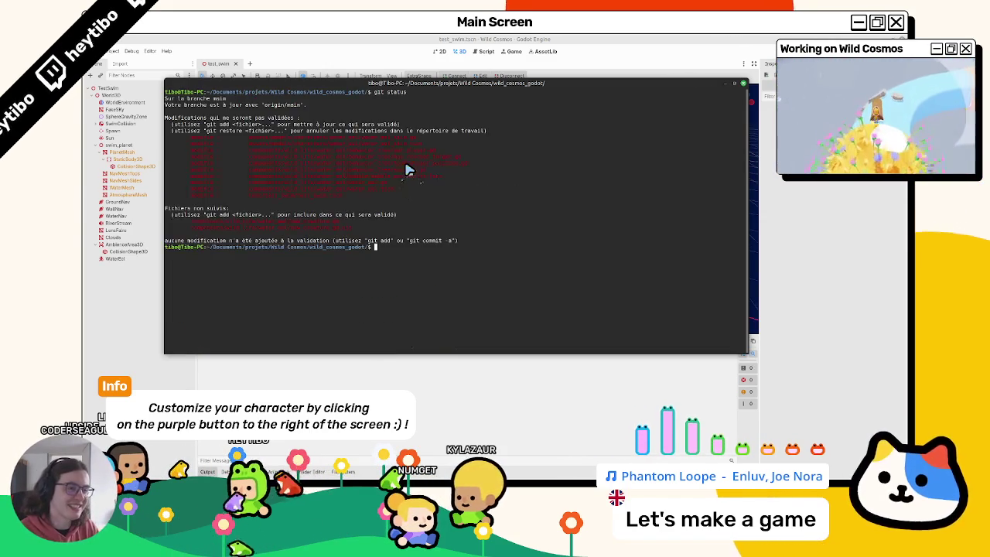
pyautogui.write('git cdd .')
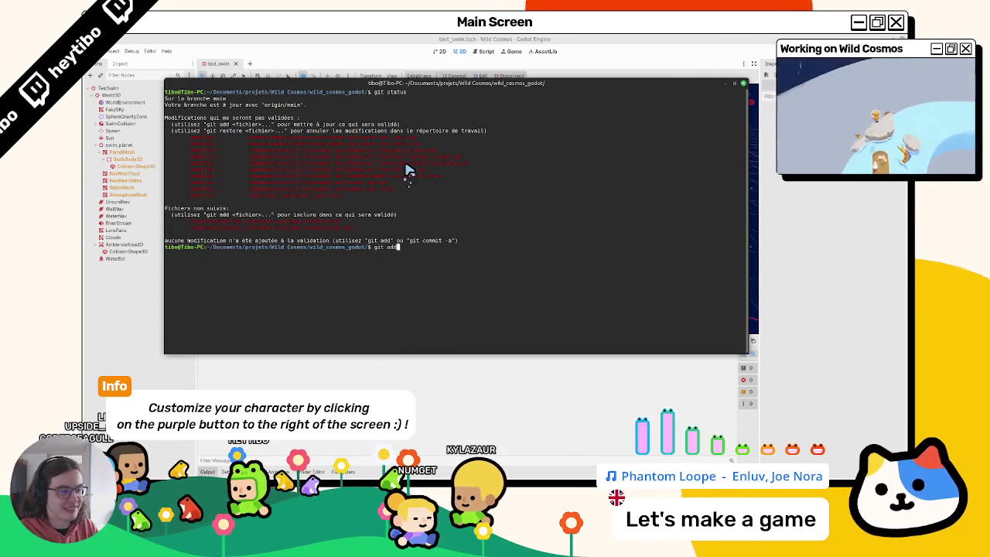
pyautogui.press('Return')
pyautogui.write('git status')
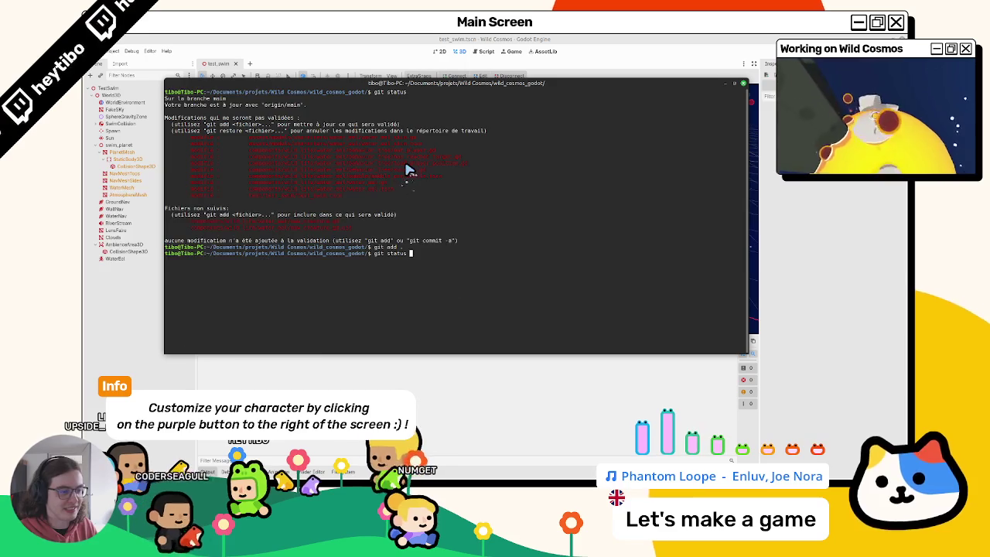
pyautogui.press('Up')
pyautogui.press('Up')
pyautogui.press('Return')
# Commit with message "update: water eel to creature class", then clear the terminal.
pyautogui.write('git commit -m "upda')
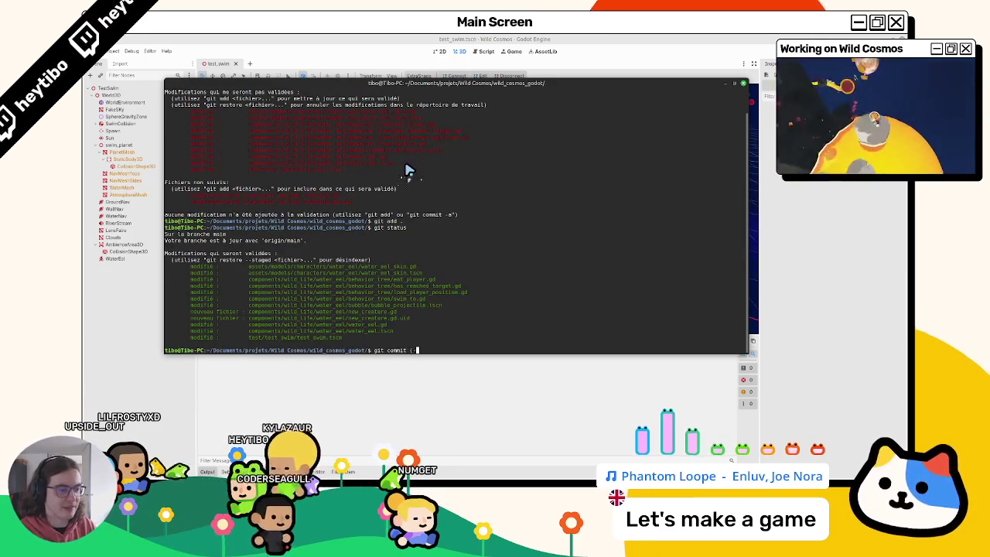
pyautogui.write('te: water eel"')
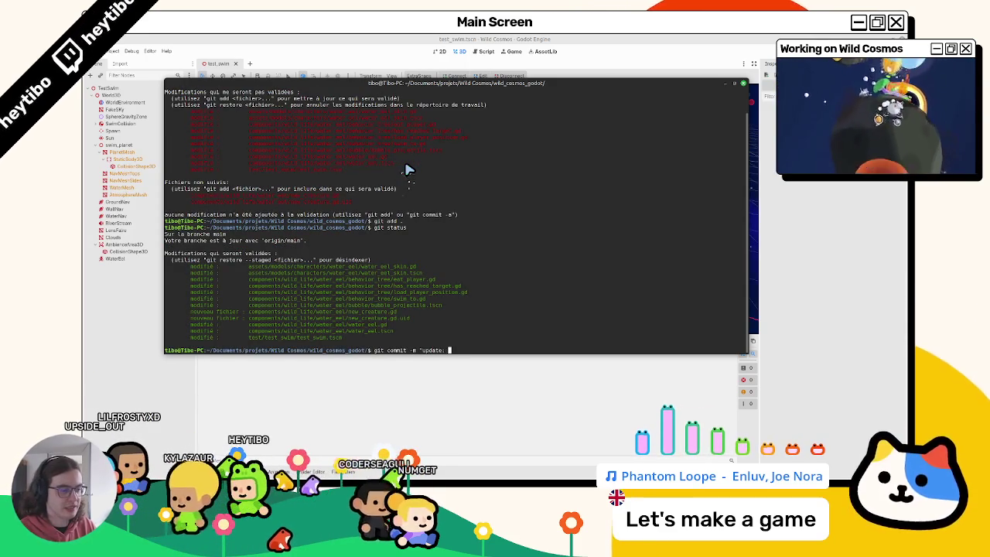
pyautogui.press('Left')
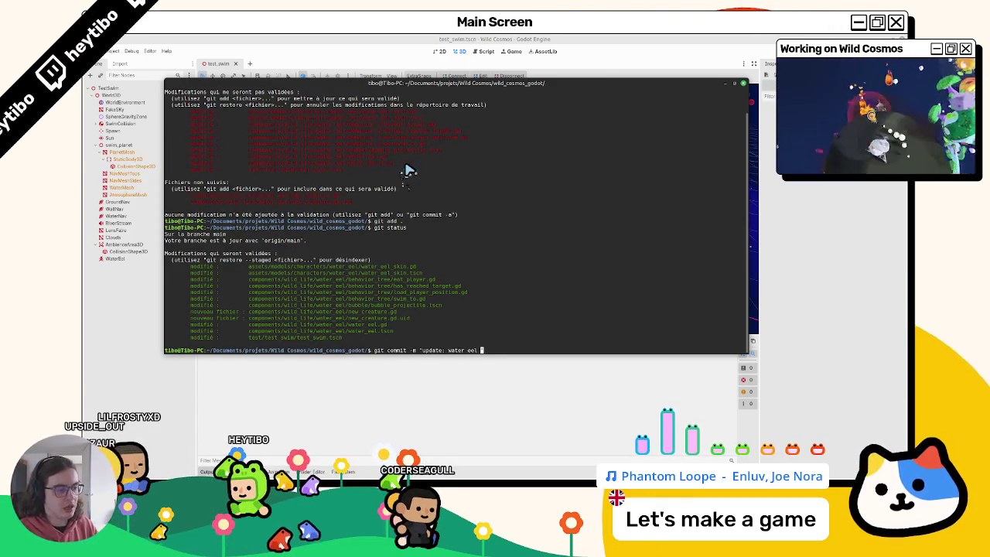
pyautogui.write('to cre')
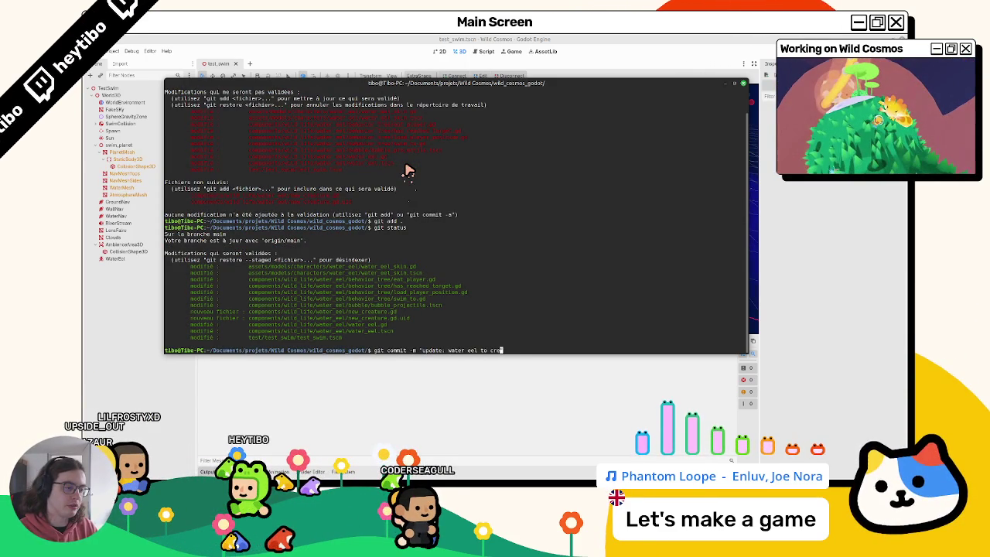
pyautogui.write('ature class and ')
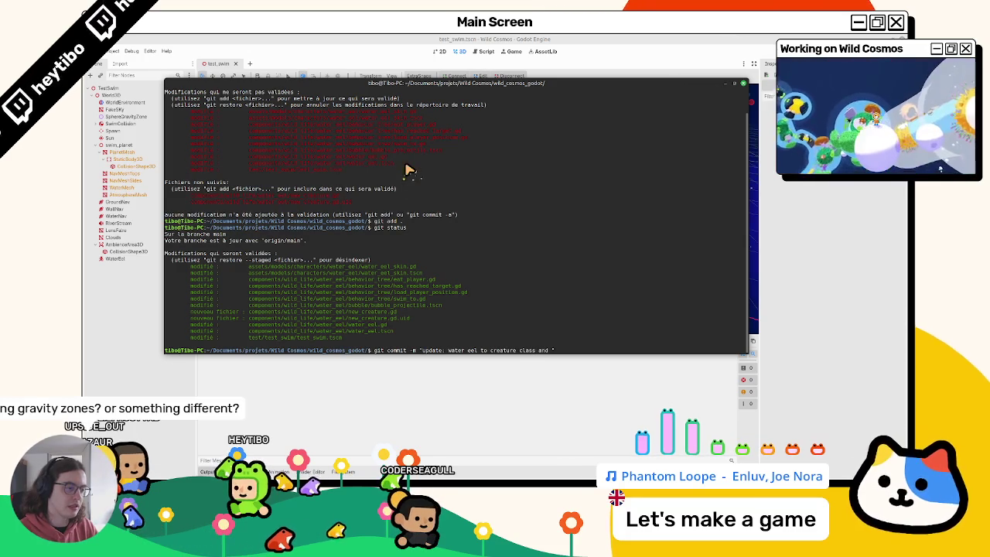
pyautogui.write('swim i')
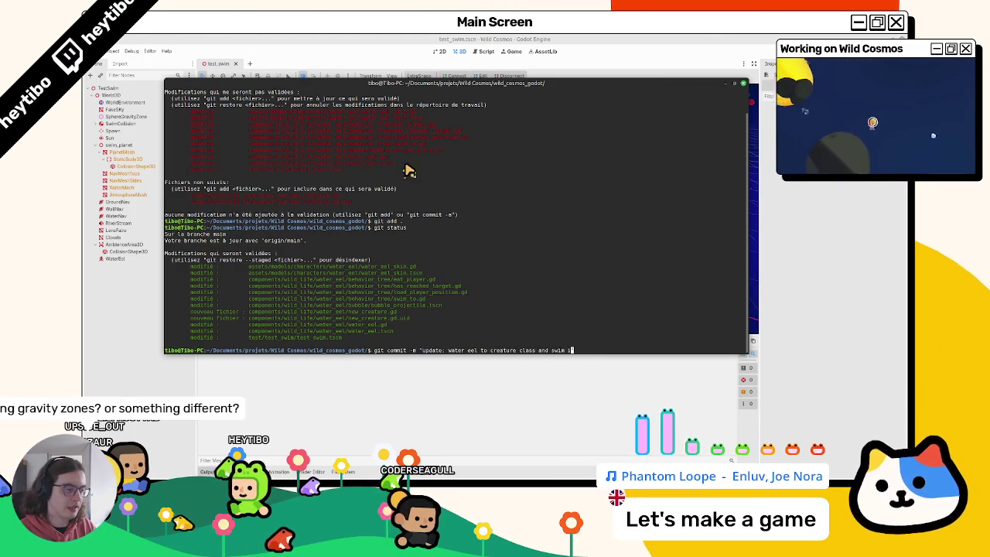
pyautogui.write('n water')
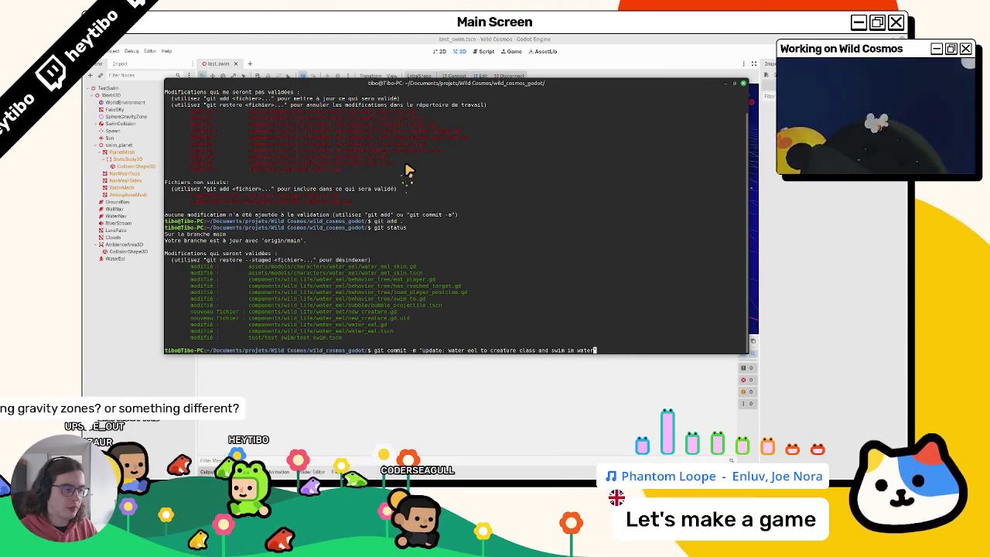
pyautogui.press('BackSpace')
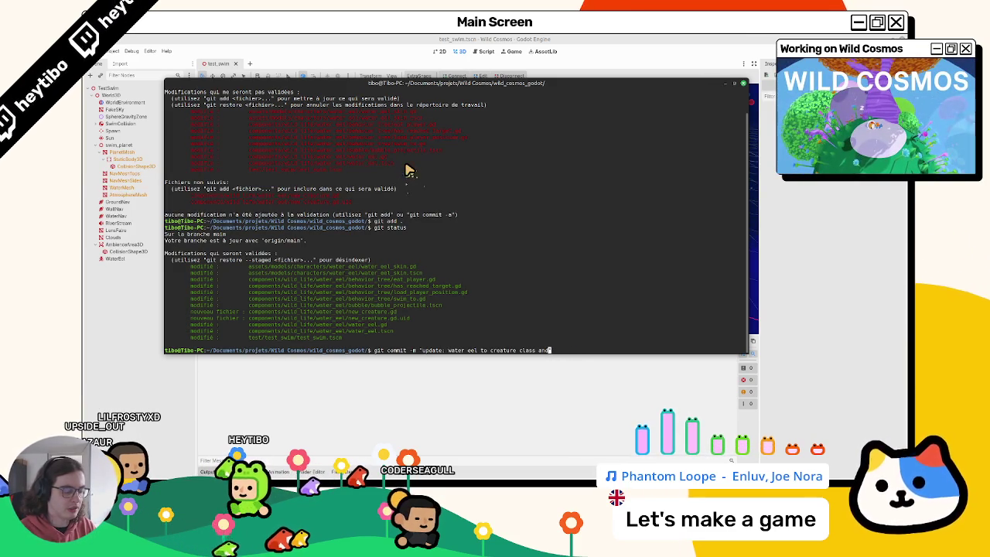
pyautogui.write(' nav me')
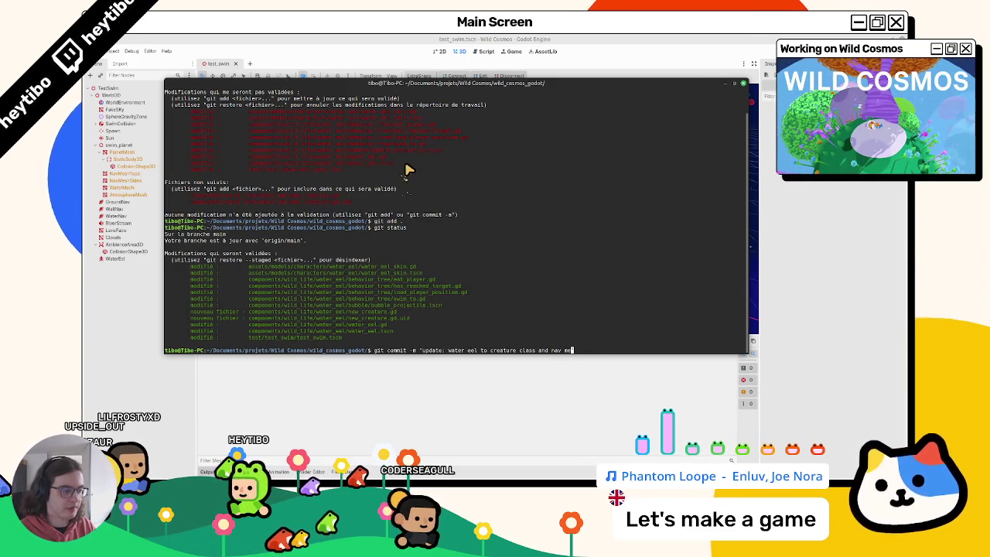
pyautogui.press('BackSpace')
pyautogui.press('BackSpace')
pyautogui.write('agent')
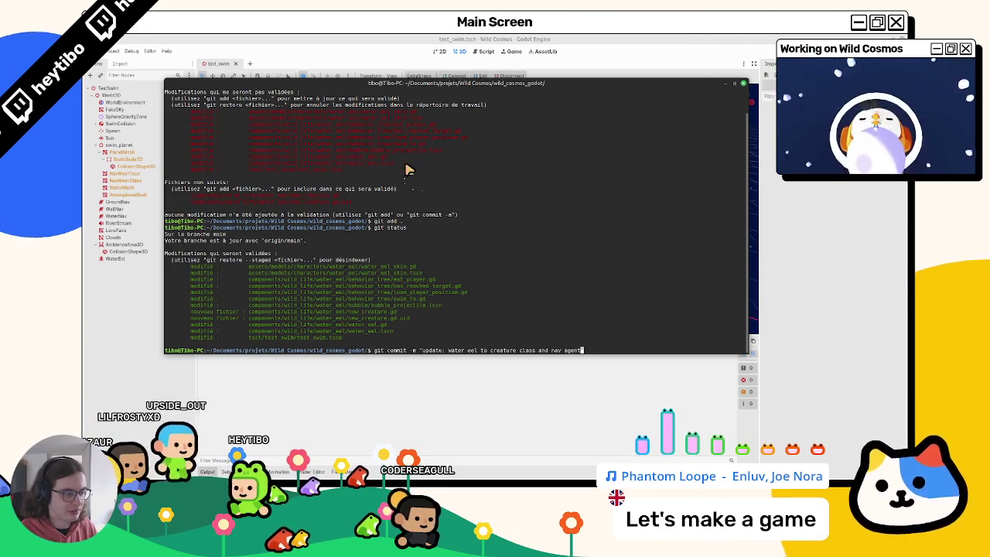
pyautogui.press('BackSpace')
pyautogui.press('BackSpace')
pyautogui.press('BackSpace')
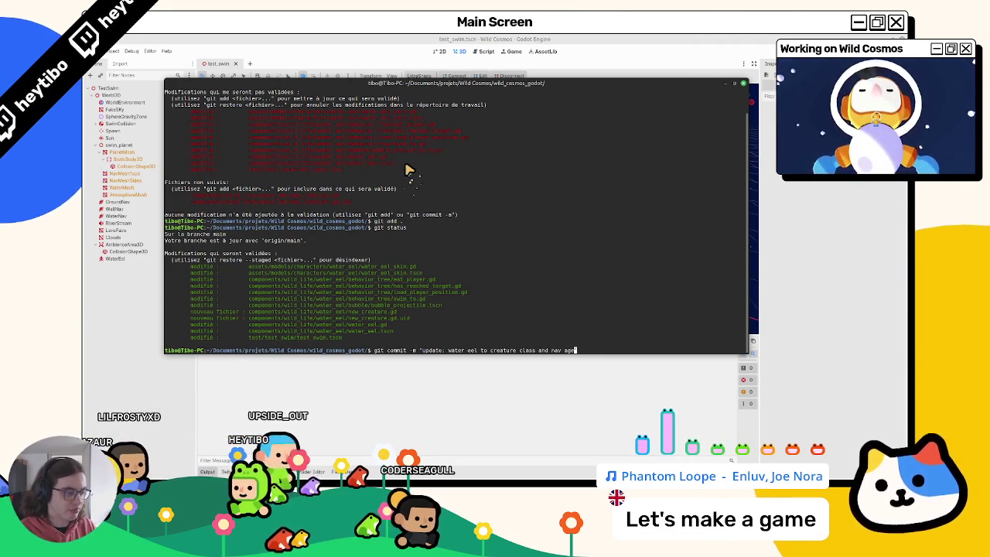
pyautogui.press('BackSpace')
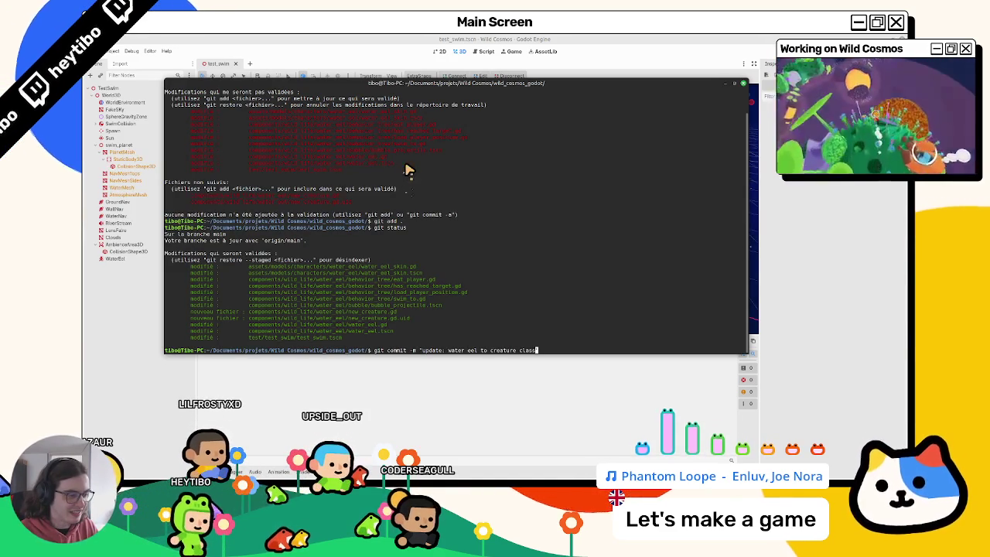
pyautogui.write('"')
pyautogui.press('Return')
pyautogui.hotkey('ctrl', 'l')
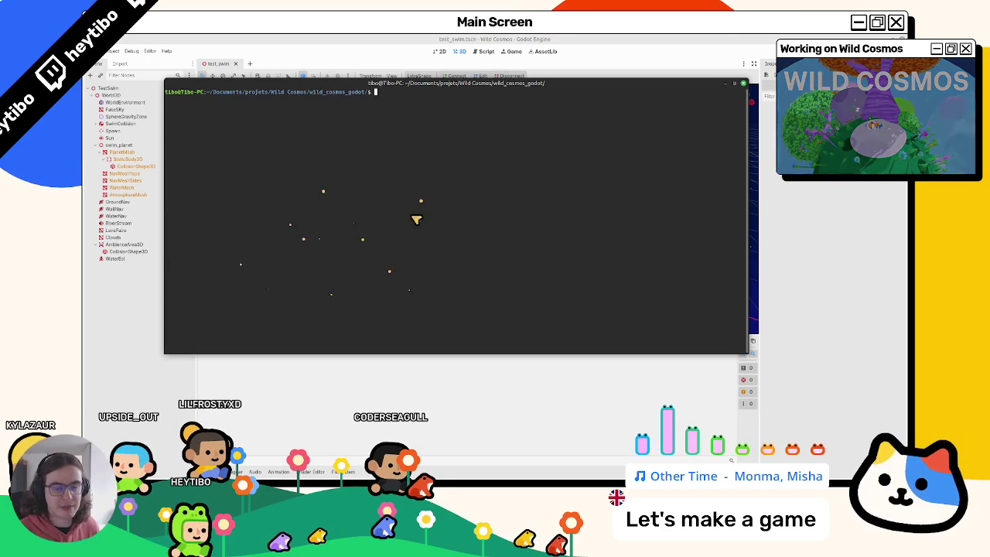
# Hide the drop-down terminal and zoom the 3D viewport around the test_swim water planet.
pyautogui.press('F12')
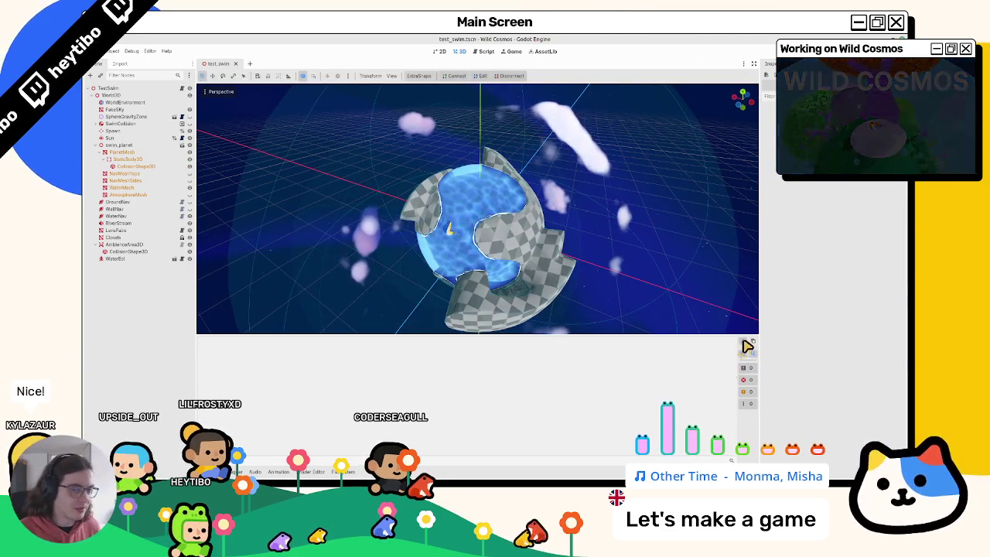
pyautogui.scroll(-5, 595, 204)
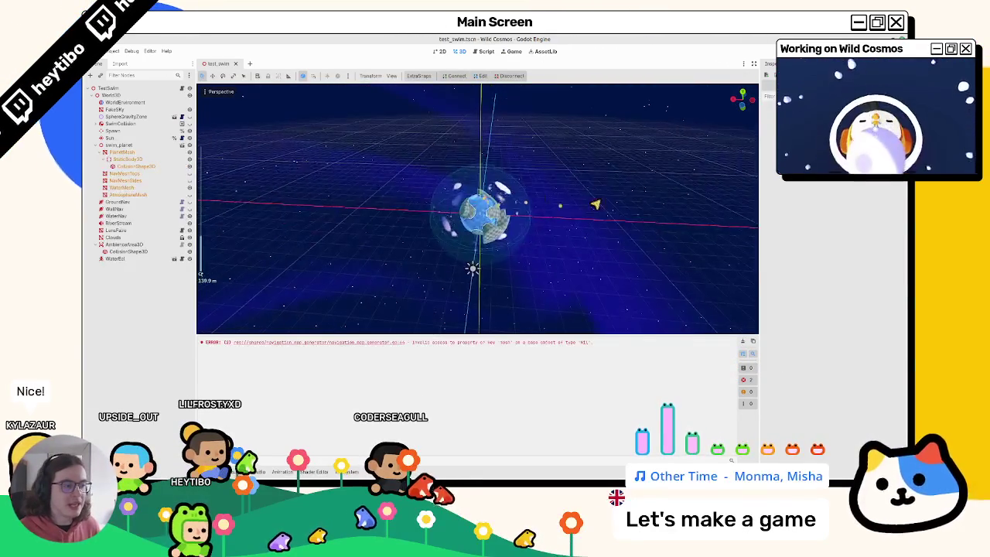
pyautogui.scroll(5, 595, 204)
pyautogui.click(742, 341)
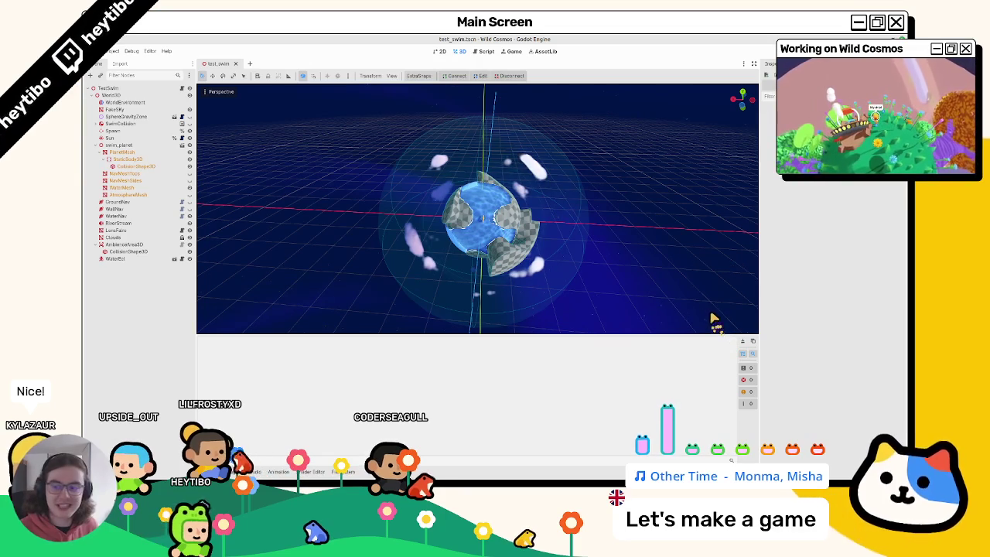
pyautogui.scroll(5, 646, 273)
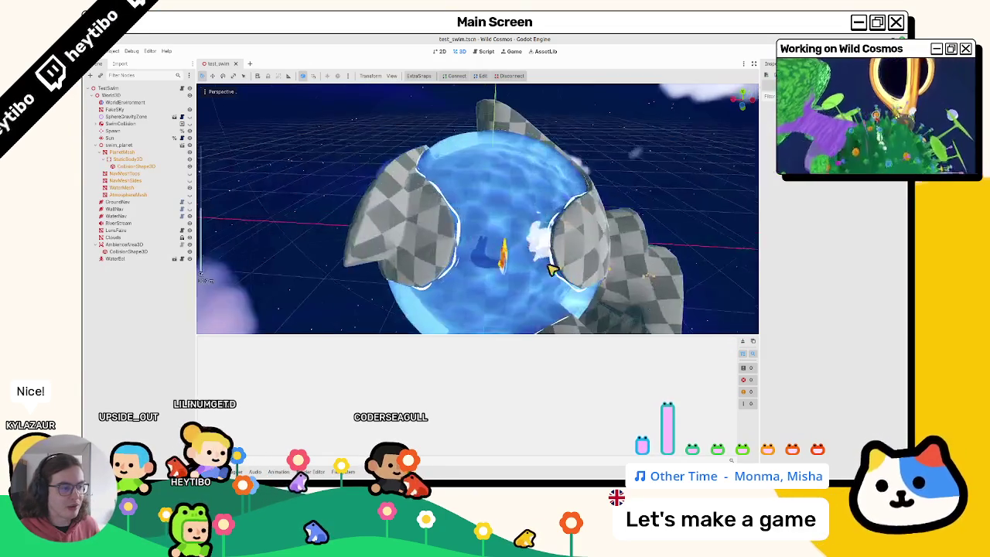
pyautogui.scroll(2, 385, 255)
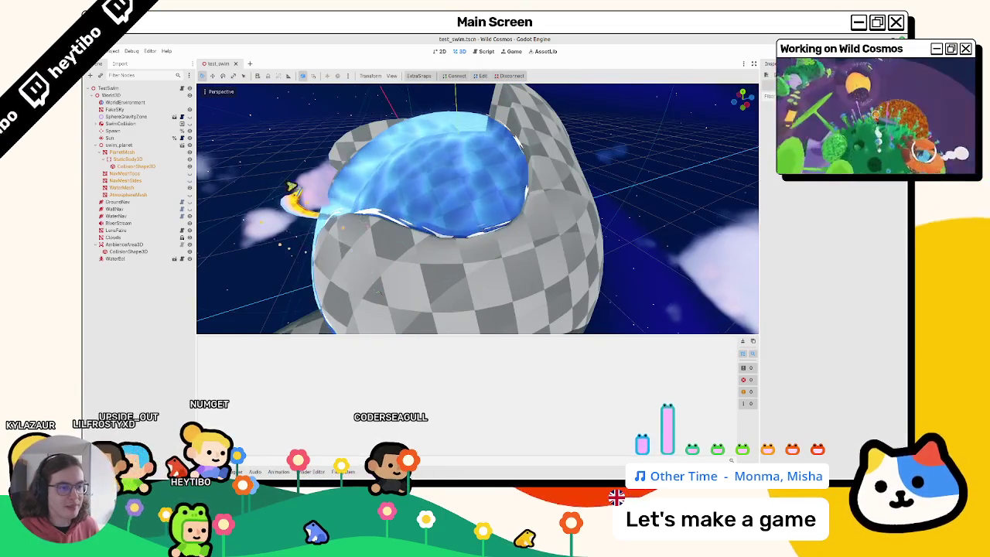
pyautogui.scroll(2, 331, 170)
pyautogui.scroll(-3, 355, 198)
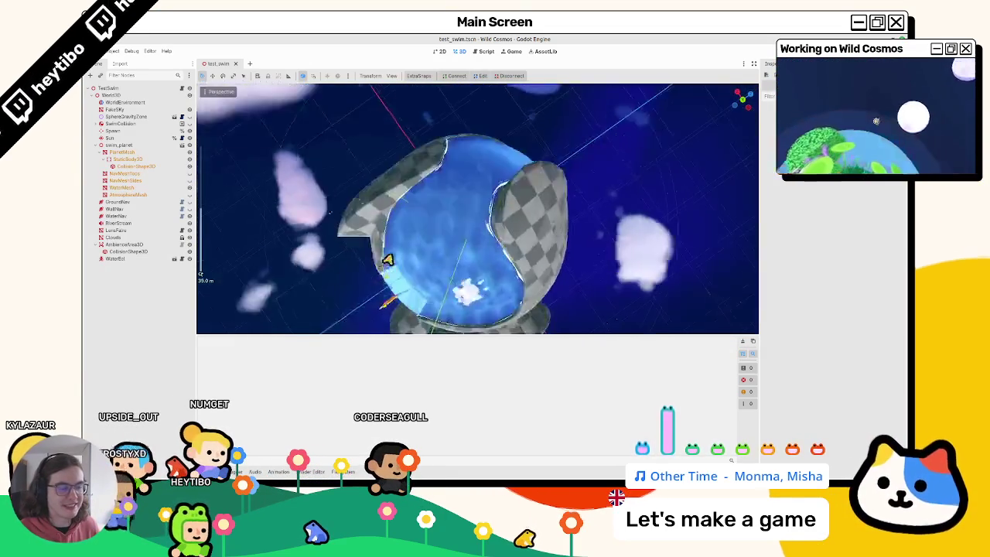
pyautogui.scroll(-3, 386, 254)
pyautogui.scroll(3, 398, 228)
pyautogui.scroll(2, 402, 228)
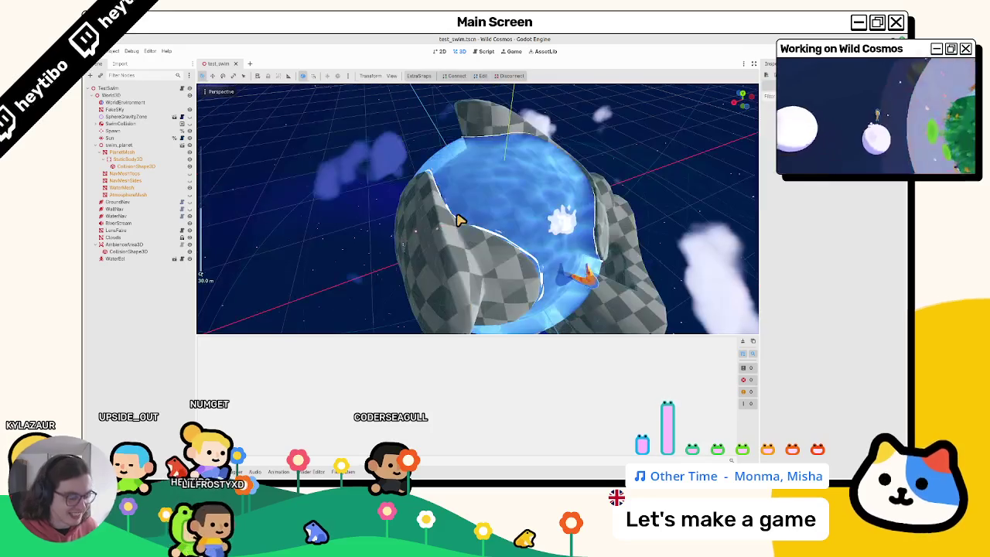
# Open helmet_dino.tscn through Quick Open Scene (Ctrl+Shift+O).
pyautogui.hotkey('ctrl', 'shift', 'o')
pyautogui.write('hand')
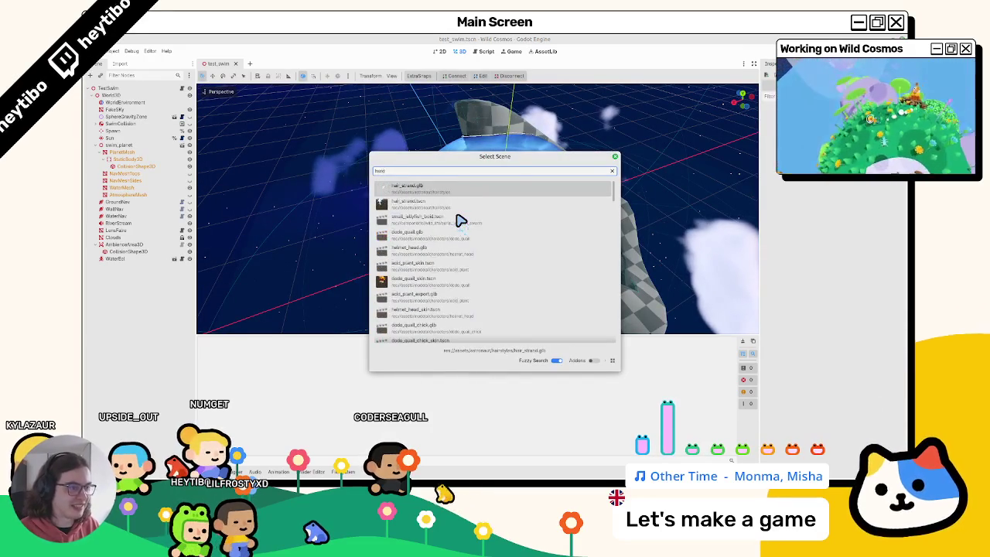
pyautogui.press('BackSpace')
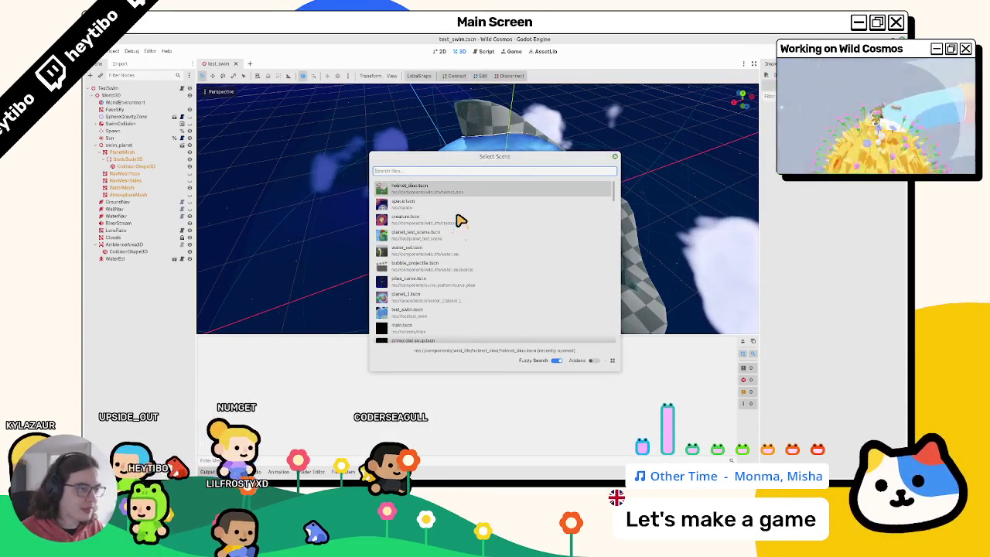
pyautogui.press('Return')
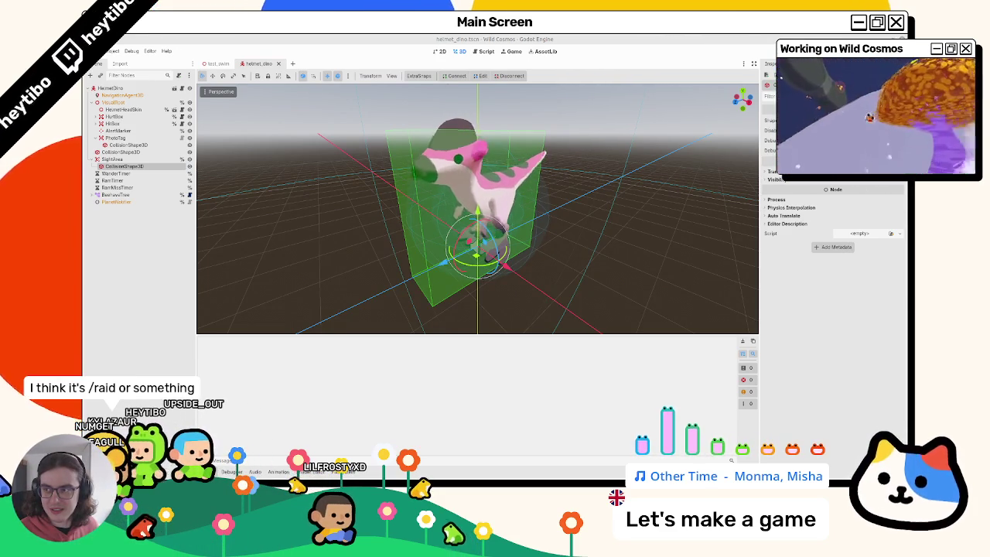
# Switch to the browser and send "I'm not able" in the Twitch chat.
pyautogui.hotkey('alt', 'Tab')
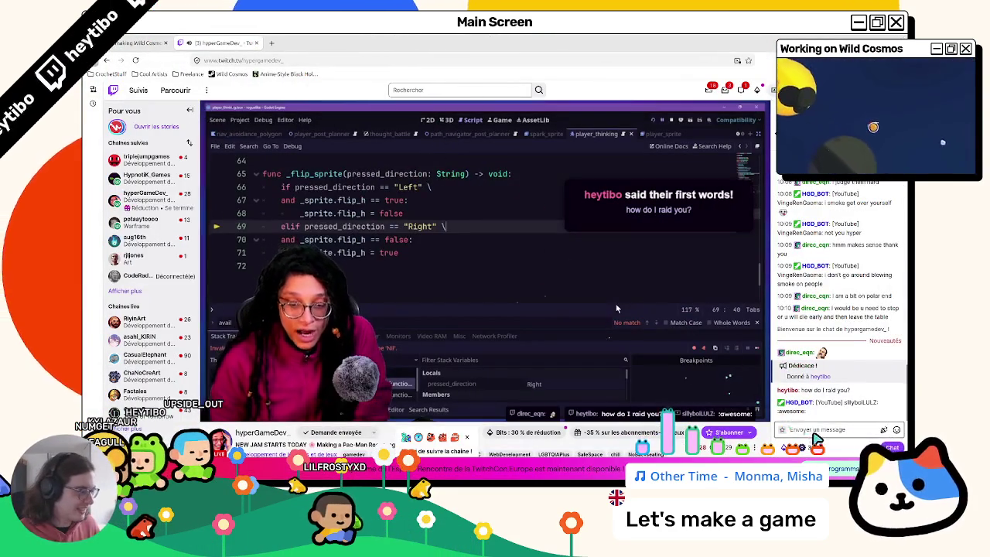
pyautogui.click(814, 435)
pyautogui.write("I'm not able")
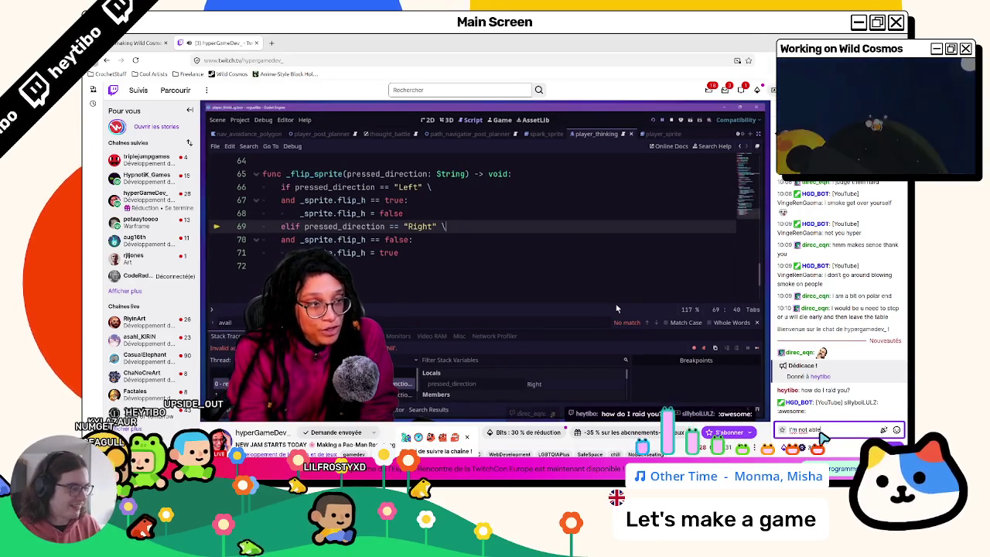
pyautogui.press('Return')
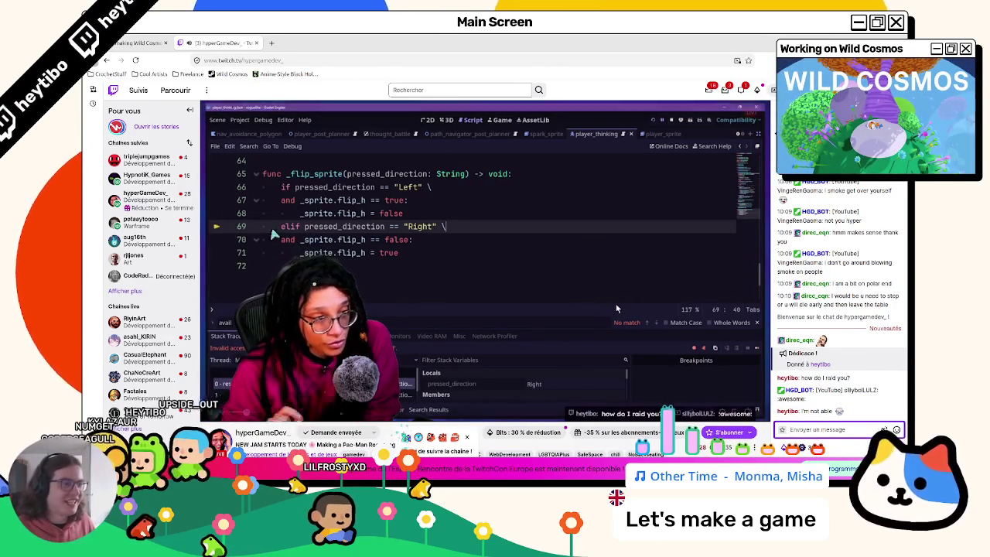
pyautogui.hotkey('ctrl', 'l')
pyautogui.press('Escape')
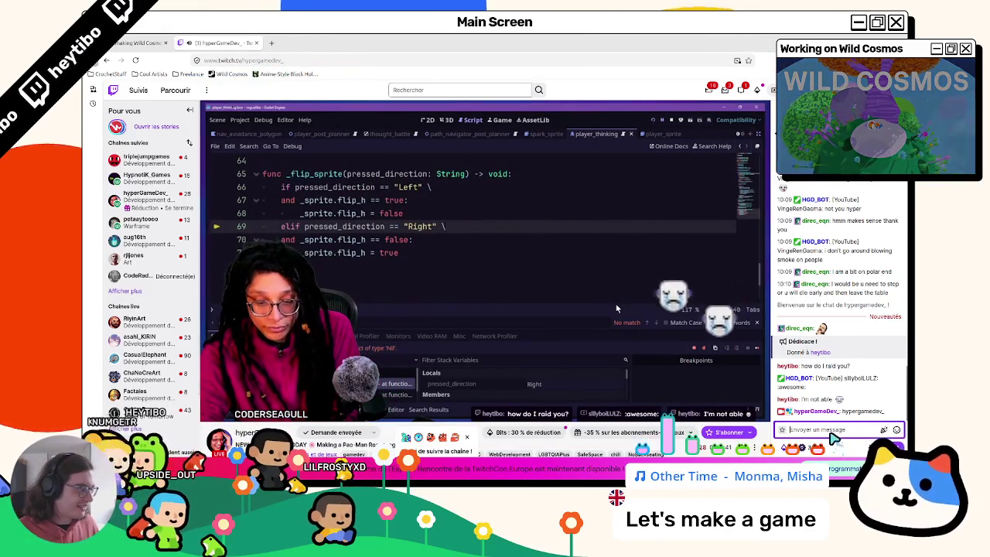
# Send the chat messages "it's not working 😭" and "it's like on your side".
pyautogui.click(848, 431)
pyautogui.write("it's not w")
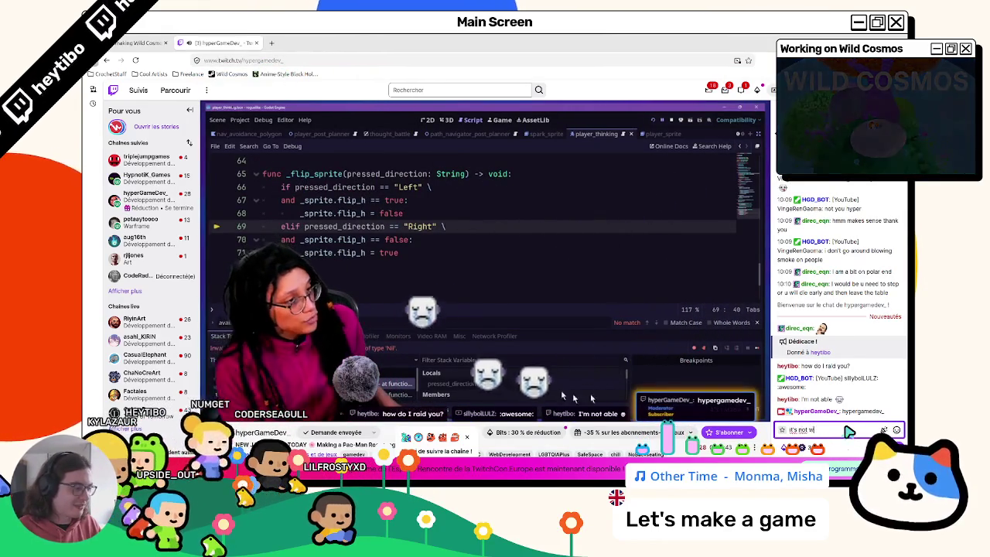
pyautogui.write('orking 😭')
pyautogui.press('Return')
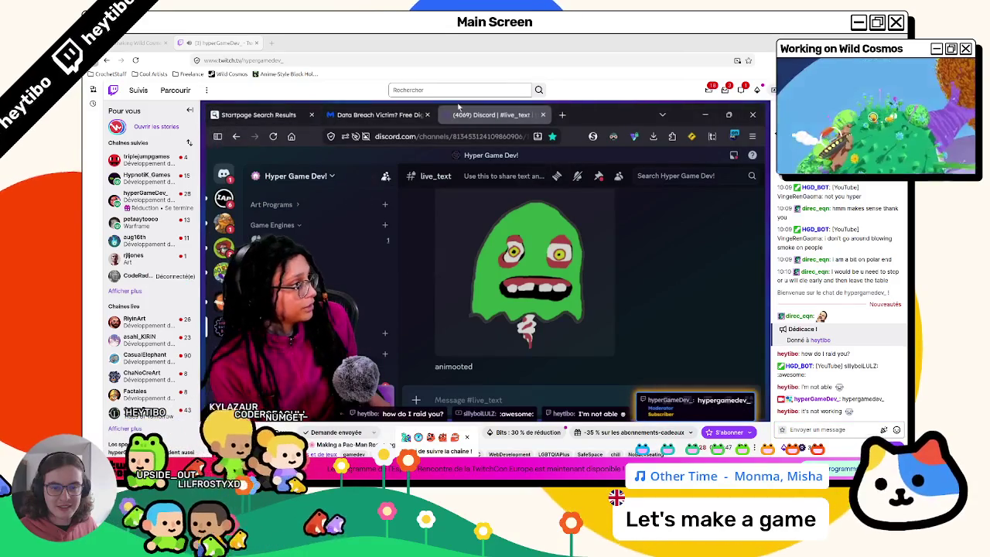
pyautogui.write('it')
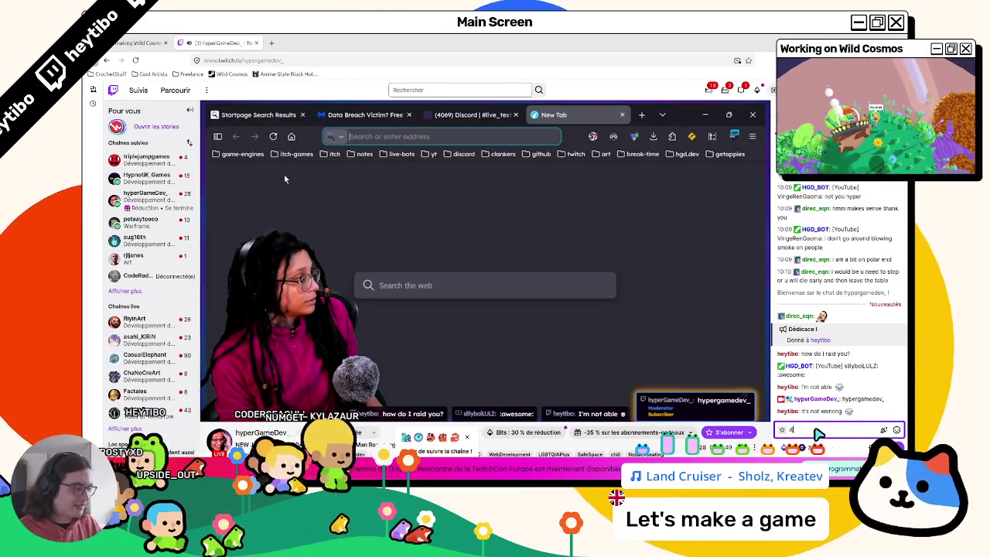
pyautogui.write("'s like on your side")
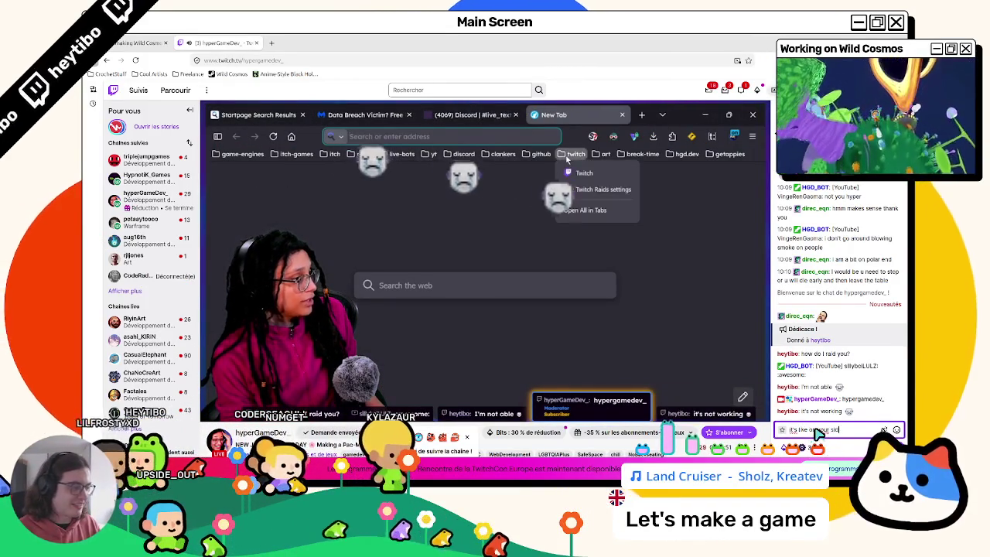
pyautogui.press('Return')
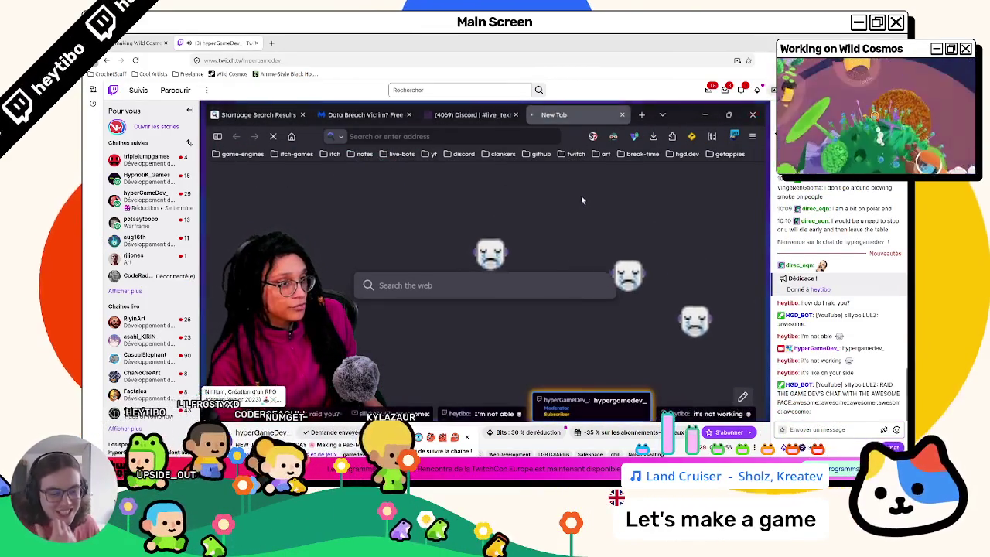